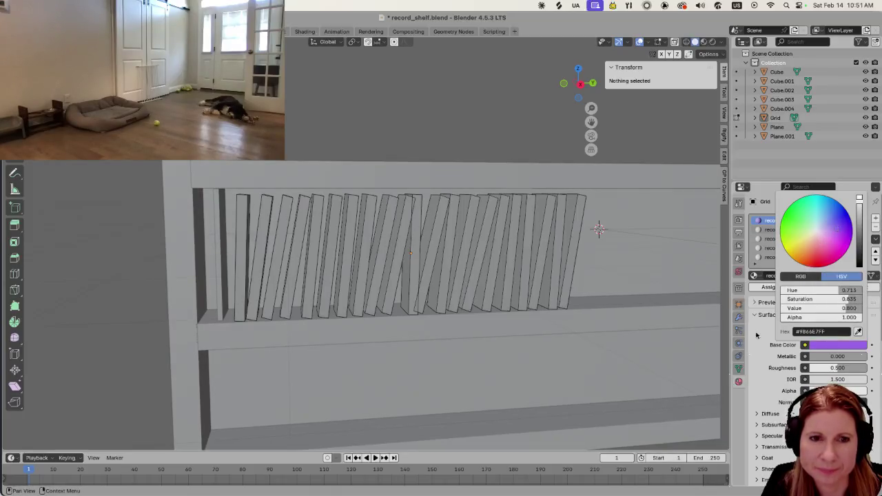
Set the record2 material's base colour to orange and record3's to black
left_click(784, 232)
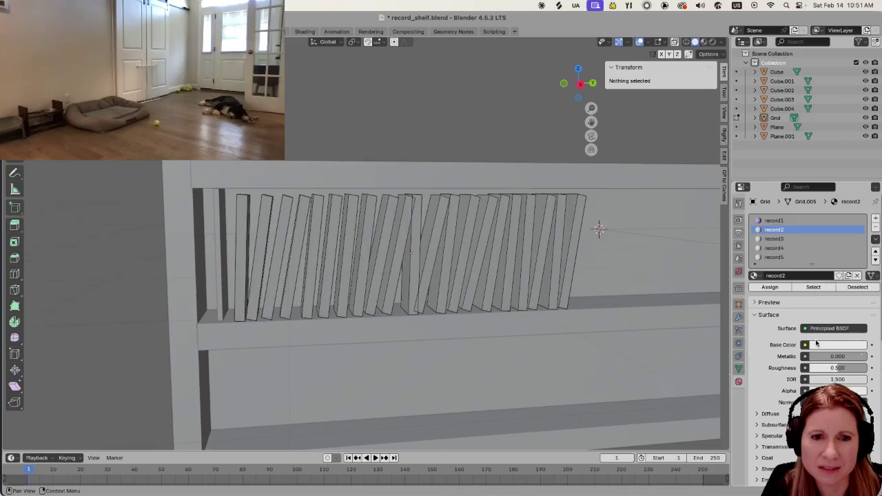
left_click(819, 344)
left_click(833, 255)
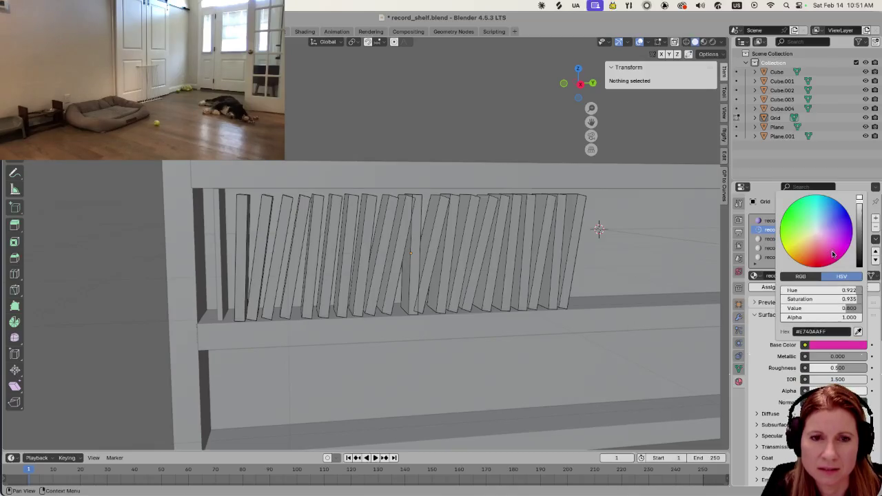
left_click(809, 253)
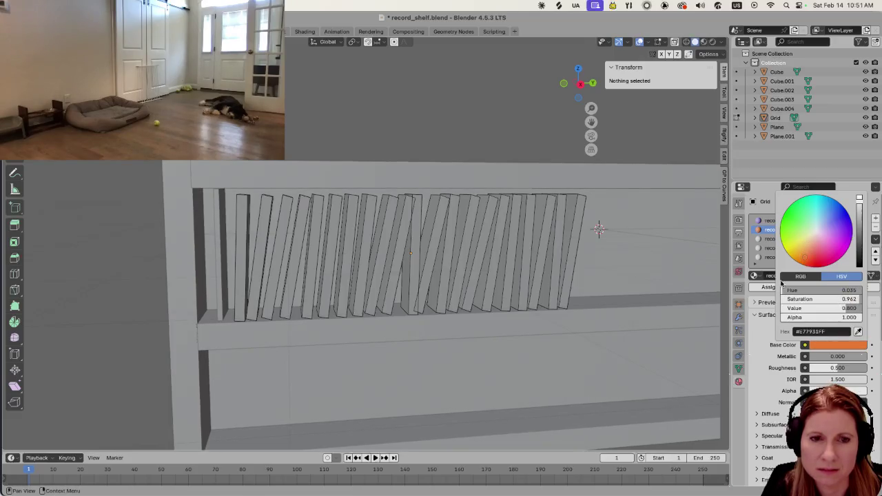
left_click(773, 238)
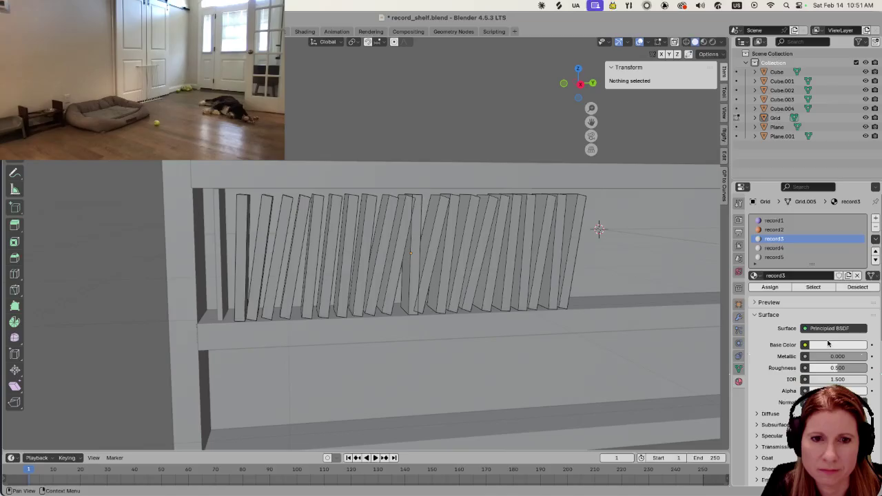
left_click(829, 345)
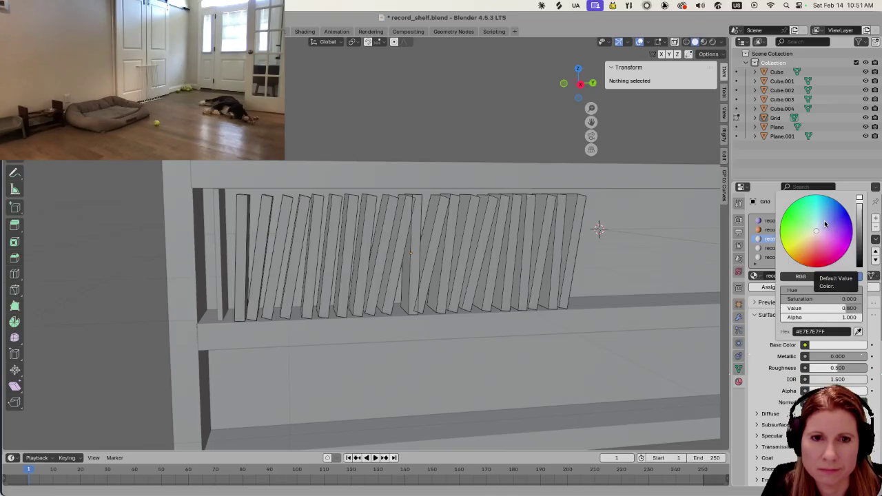
left_click_drag(861, 205, 860, 269)
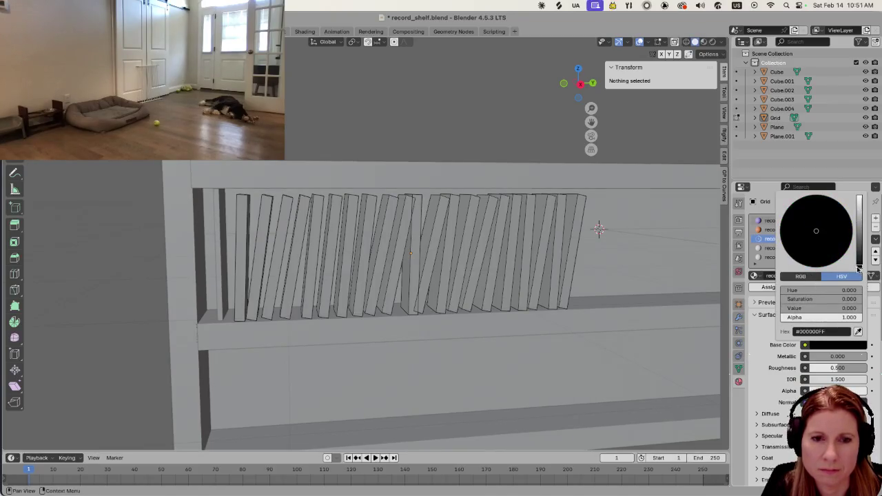
Set record4's base colour to blue and record5's to yellow, then select the leftmost record
left_click(773, 248)
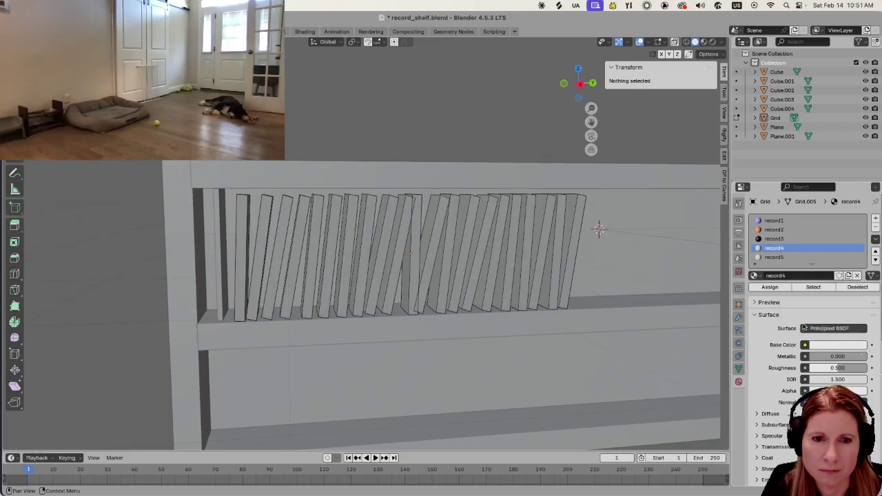
left_click(827, 346)
left_click(802, 241)
mouse_move(804, 222)
left_mouse_down()
mouse_move(834, 210)
mouse_move(859, 226)
left_mouse_up()
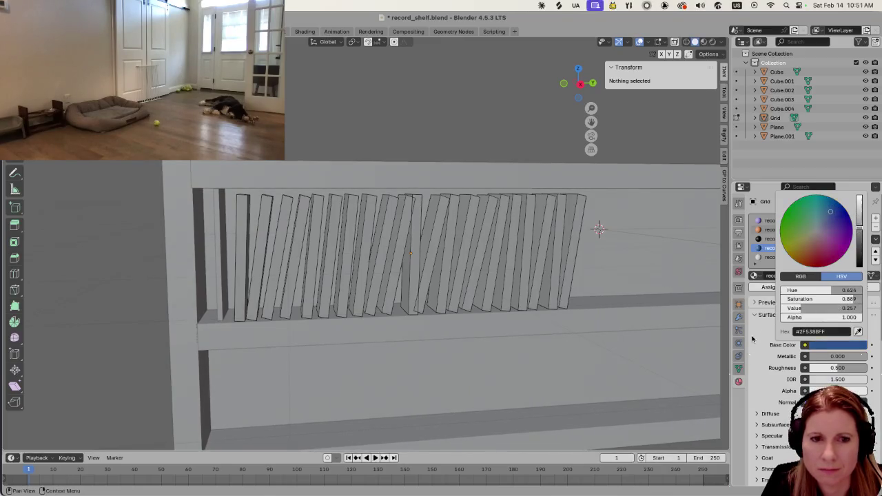
left_click(774, 257)
left_click(819, 345)
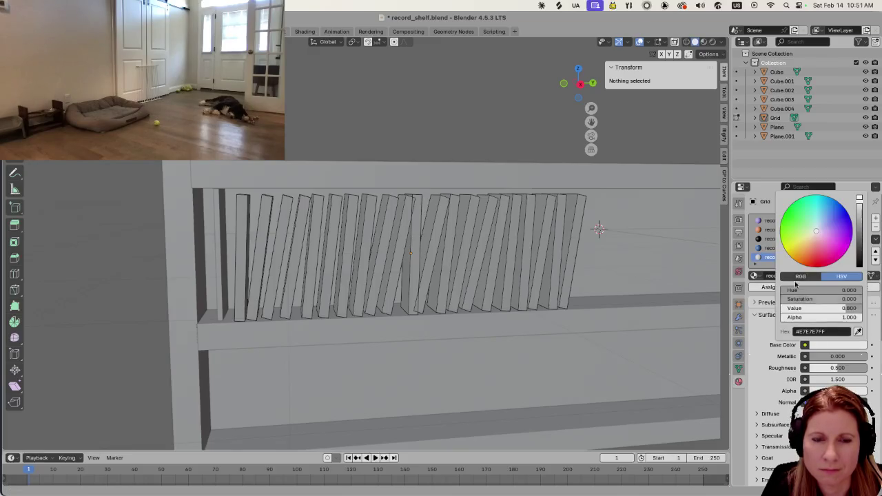
left_click_drag(804, 234, 800, 242)
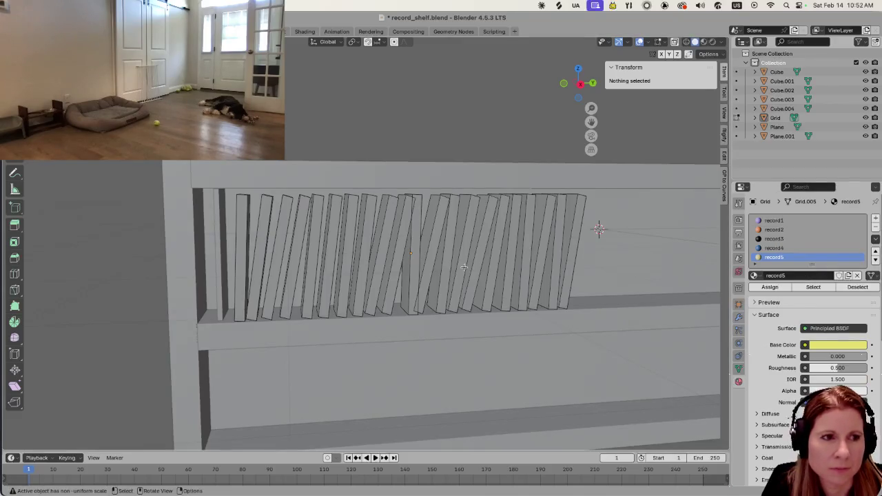
left_click(239, 289)
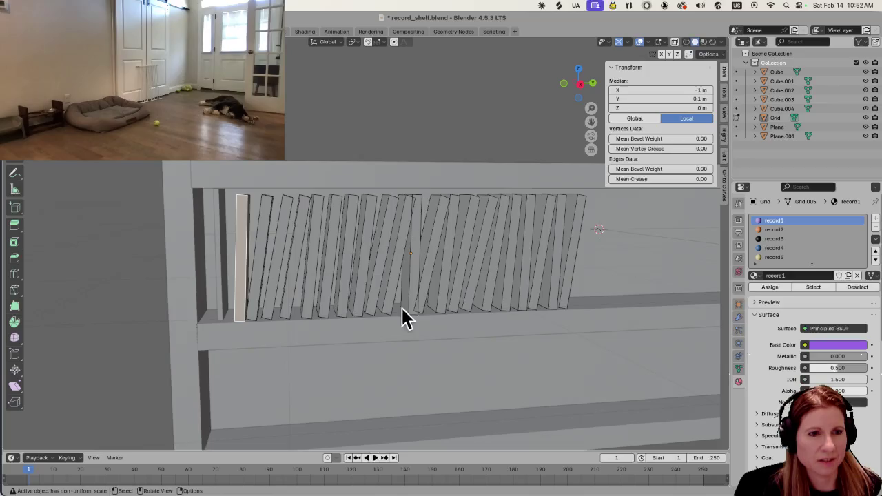
Orbit slightly and add two more top-shelf records to the selection
middle_click_drag(414, 299, 404, 298)
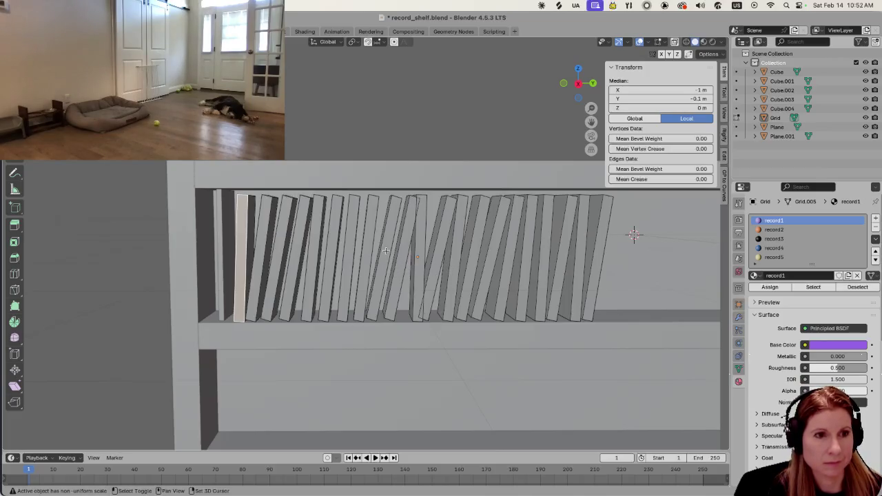
left_click(385, 250, "shift")
left_click(492, 261, "shift")
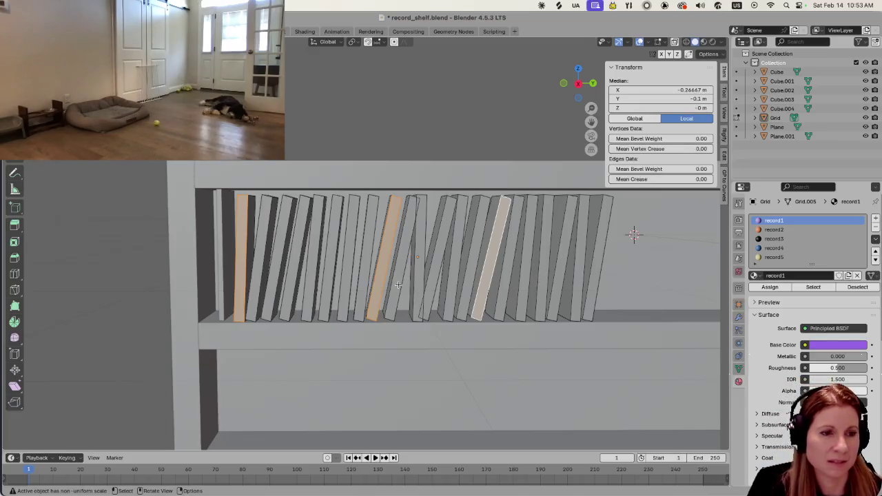
Assign the current material to the chosen records and briefly check them in Material Preview
left_click(325, 291, "shift")
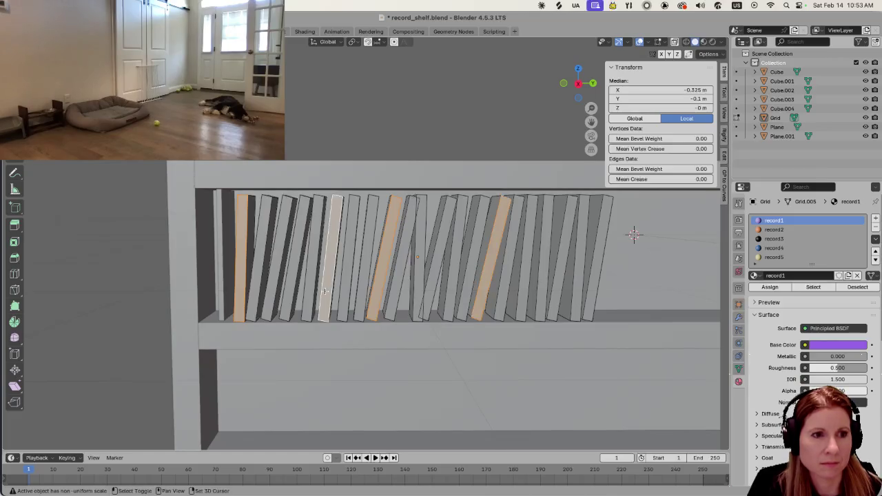
left_click(771, 287)
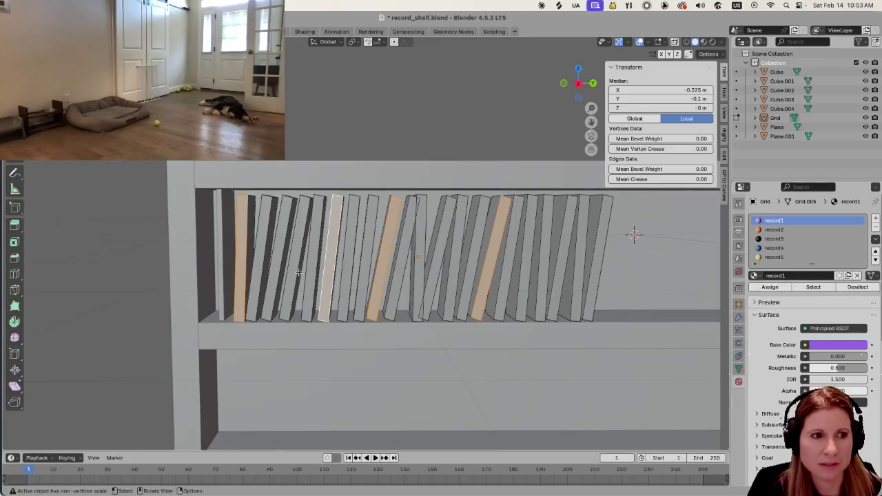
left_click(258, 240)
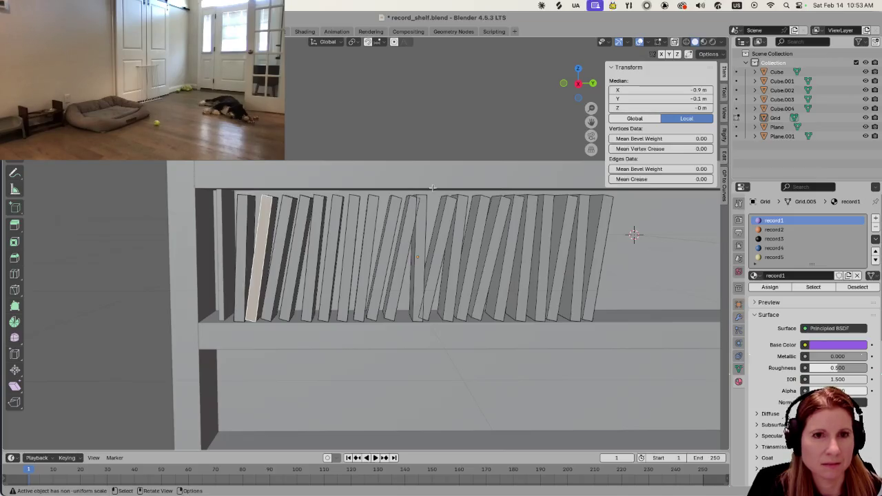
left_click(703, 42)
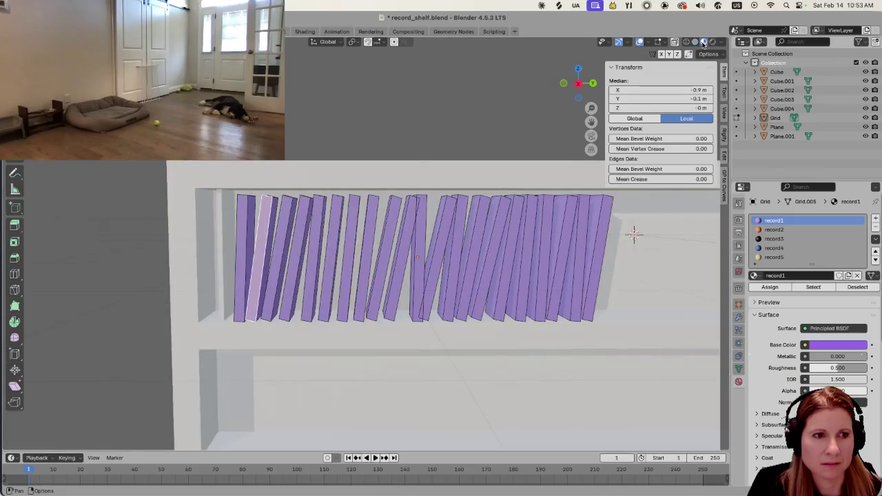
left_click(695, 42)
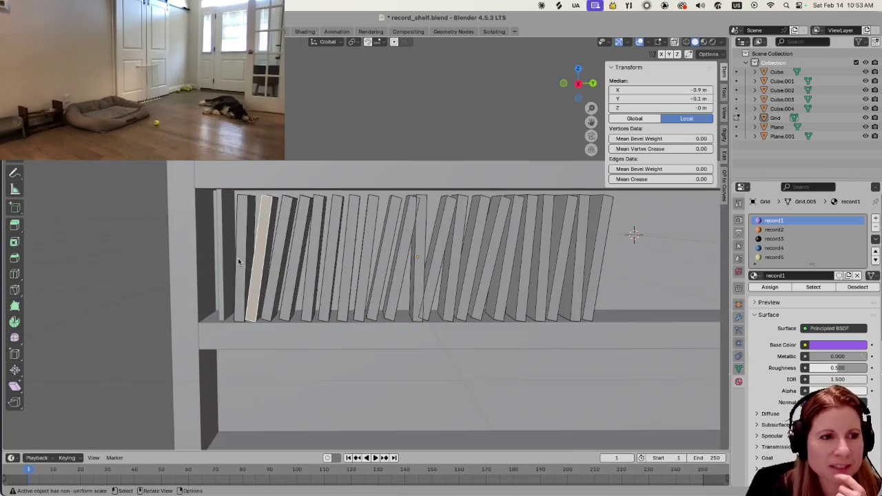
Reselect a few records, then select every face that uses the record1 material
left_click(325, 279, "shift")
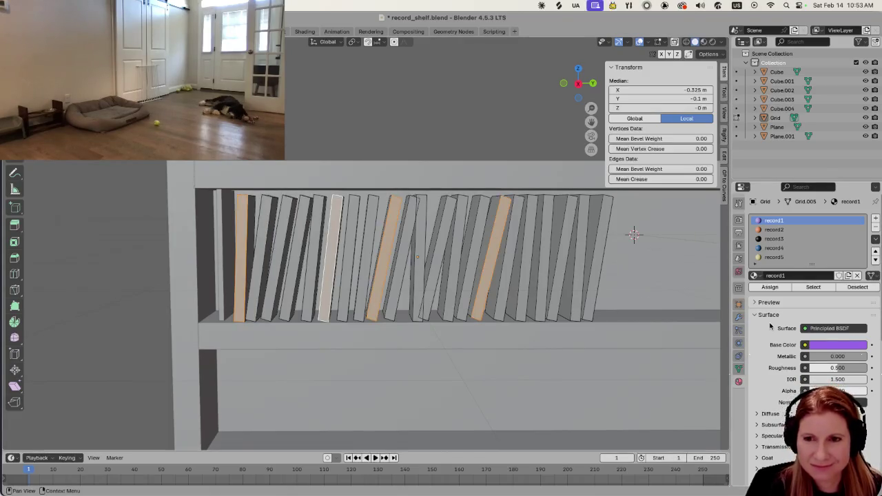
left_click(814, 286)
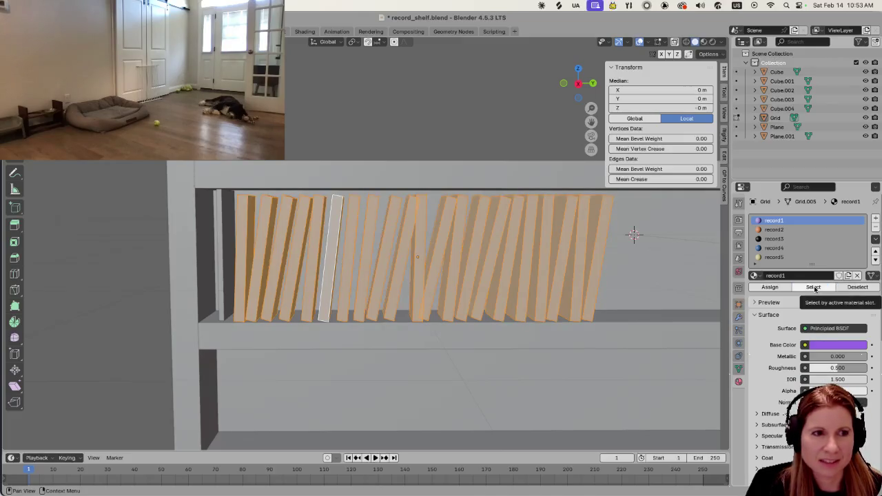
key("alt+a")
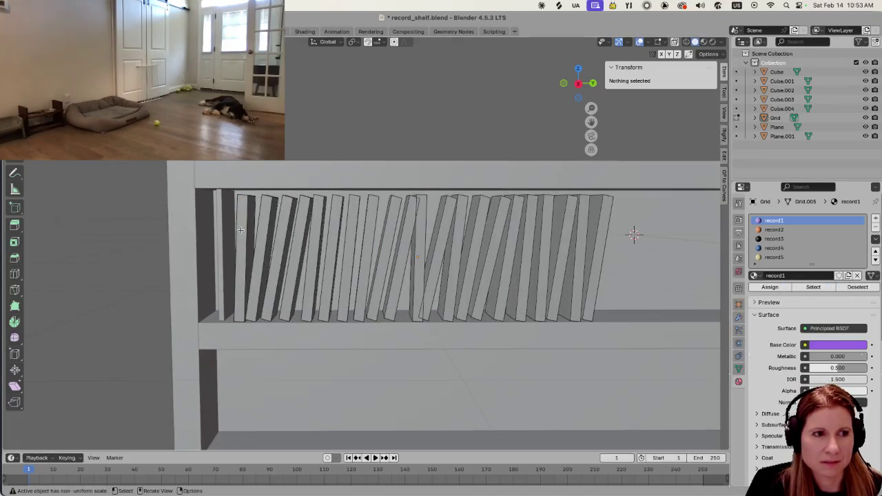
left_click(240, 229)
left_click(296, 253, "shift")
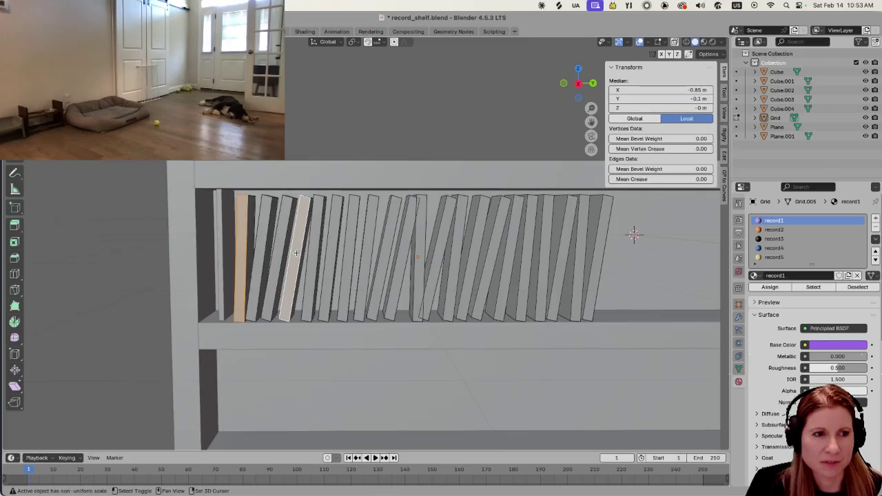
left_click(402, 266, "shift")
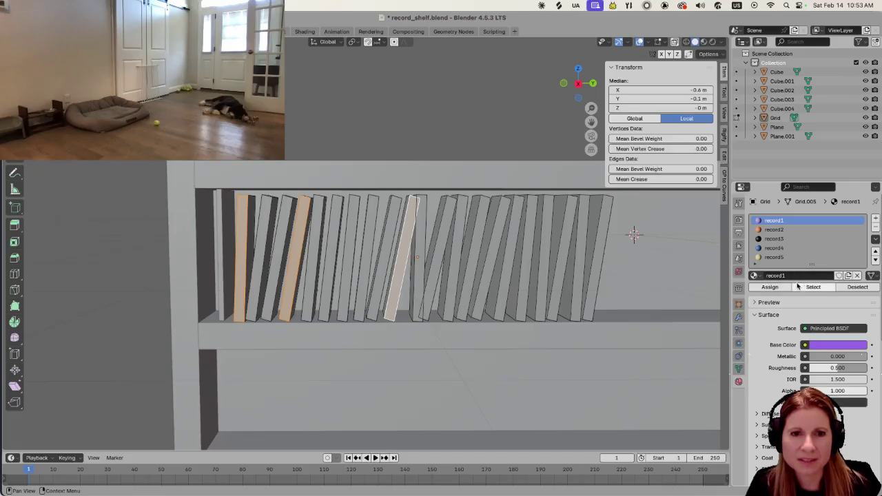
left_click(811, 287)
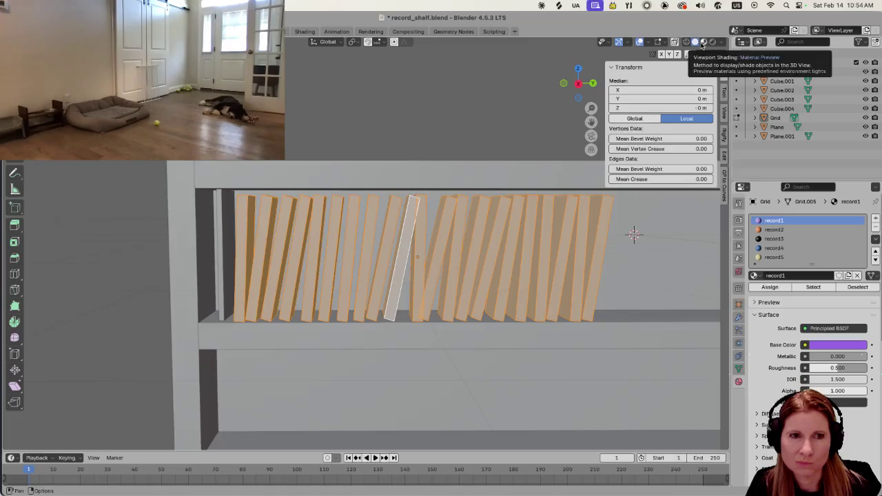
In Material Preview, undo back to a few selected records, zoom in, and pick the record3 slot
left_click(703, 42)
key("ctrl+z")
key("ctrl+z")
key("ctrl+z")
key("ctrl+z")
key("ctrl+z")
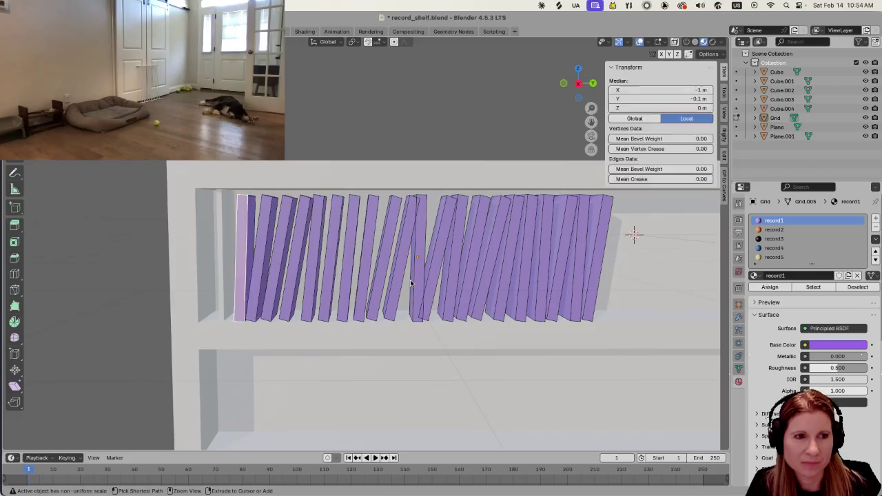
key("ctrl+z")
key("ctrl+z")
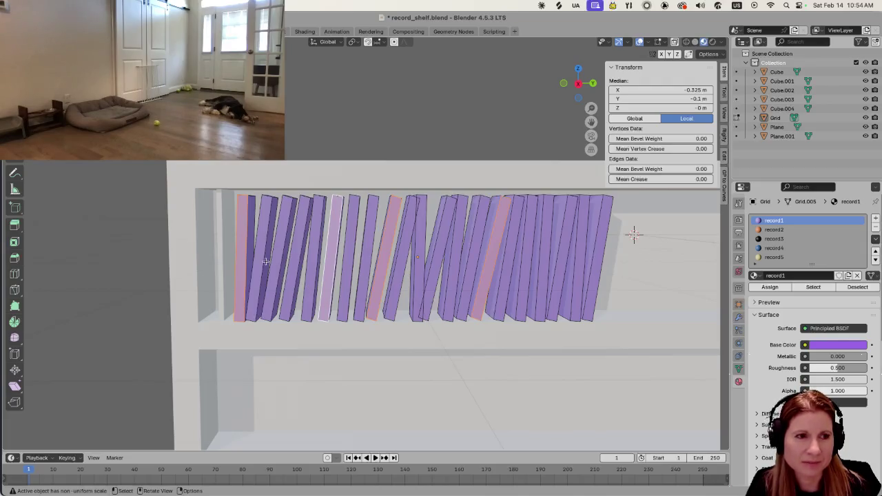
mouse_move(283, 261)
middle_mouse_down()
mouse_move(399, 262)
mouse_move(367, 252)
middle_mouse_up()
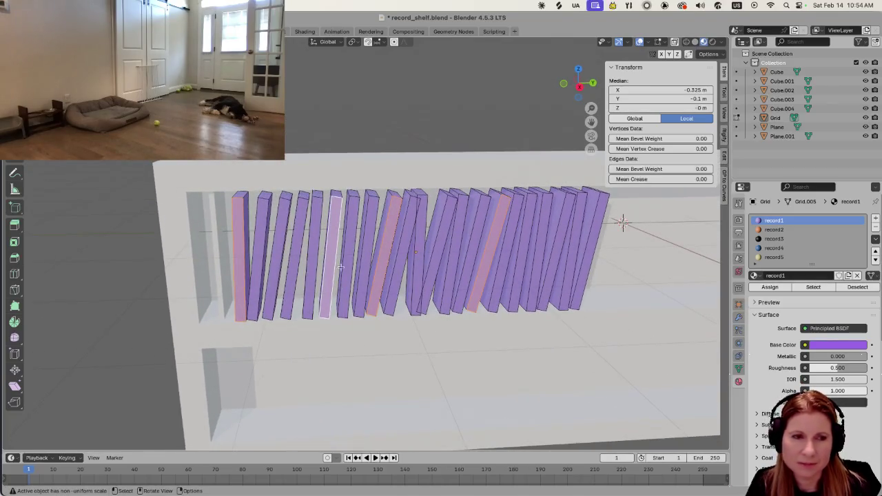
mouse_move(262, 246)
middle_mouse_down()
mouse_move(258, 227)
mouse_move(275, 245)
middle_mouse_up()
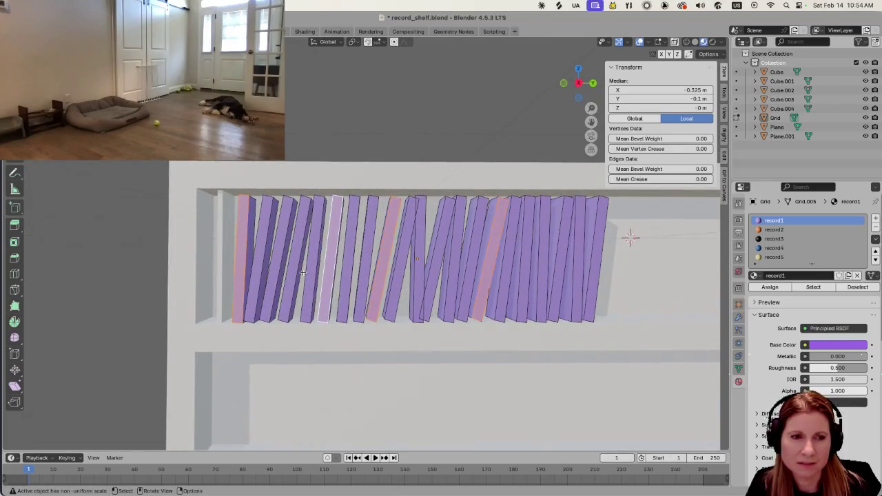
middle_click_drag(303, 274, 389, 256, "ctrl")
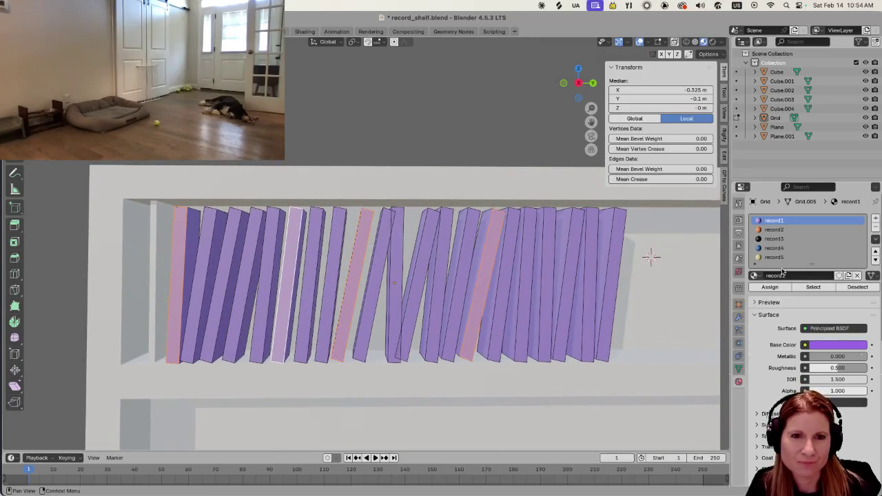
left_click(774, 238)
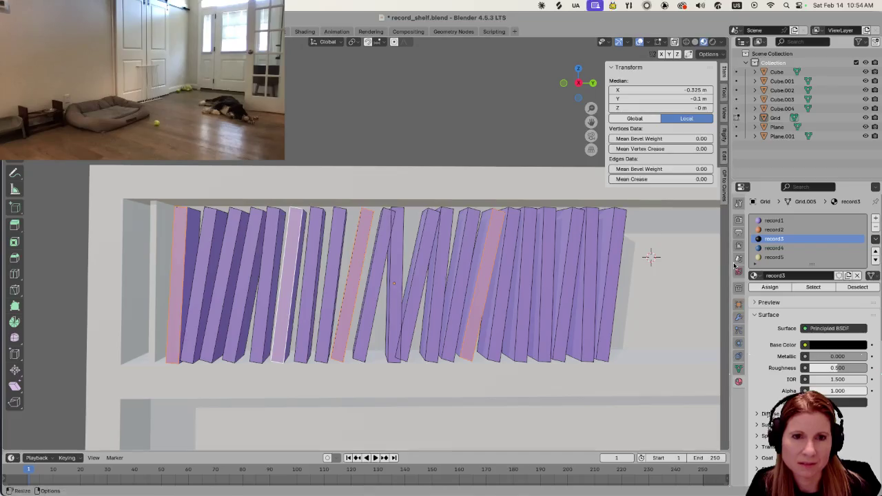
Select several records across the shelf, assign them the purple record1 material, and deselect
left_click(775, 230)
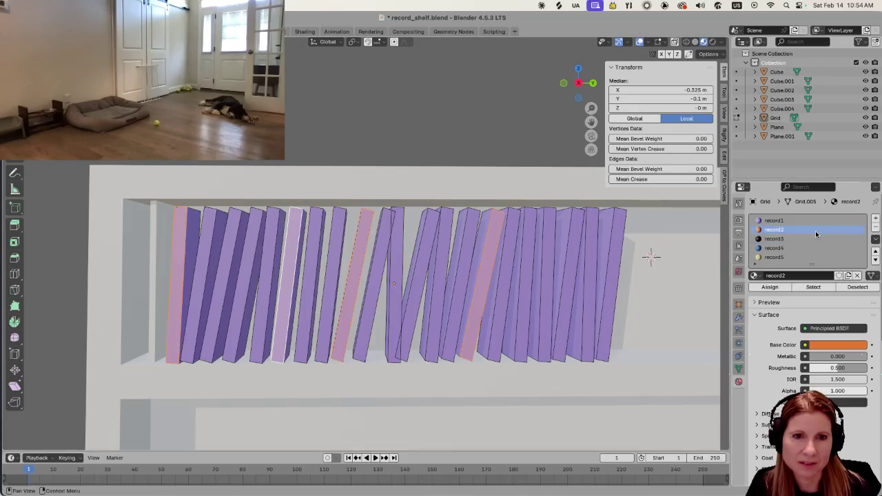
left_click(198, 294)
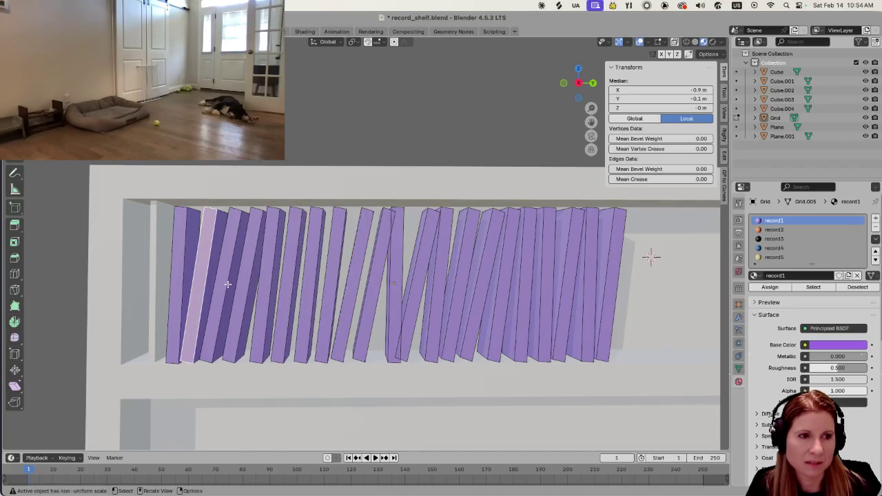
left_click(285, 294, "shift")
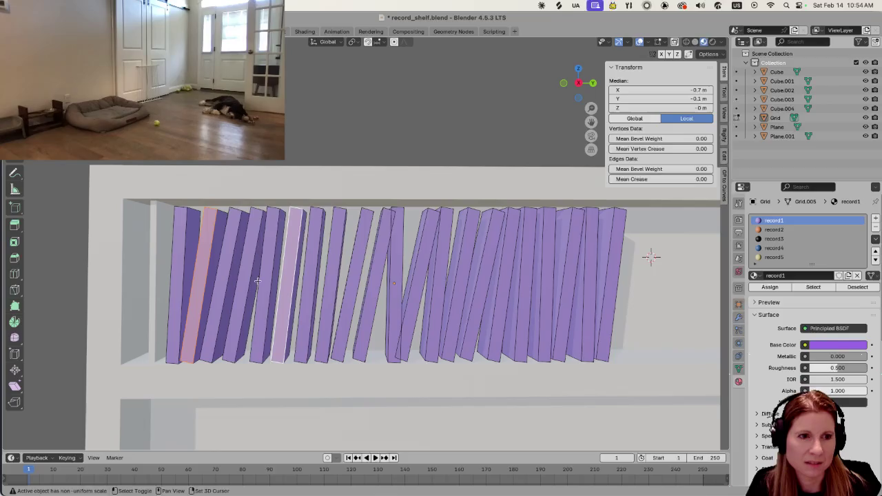
left_click(220, 283)
left_click(199, 273)
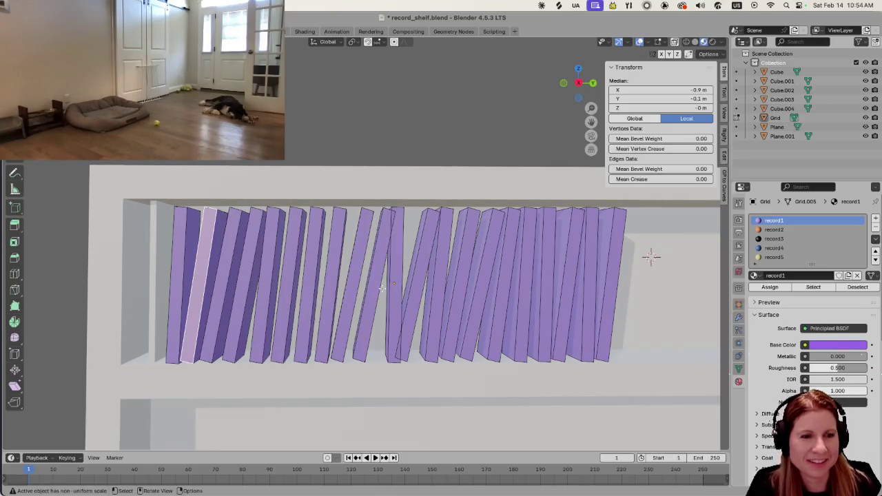
left_click(480, 301, "shift")
left_click(545, 300, "shift")
left_click(581, 288, "shift")
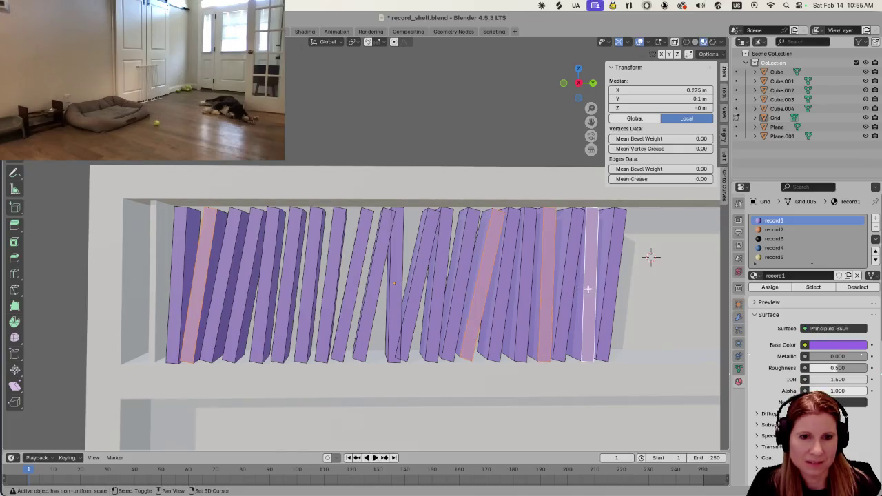
left_click(771, 290)
left_click(771, 289)
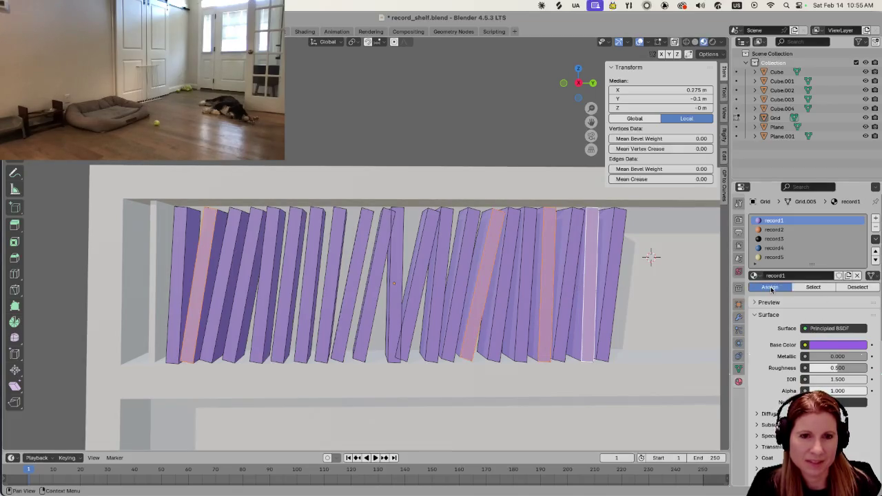
left_click(626, 379)
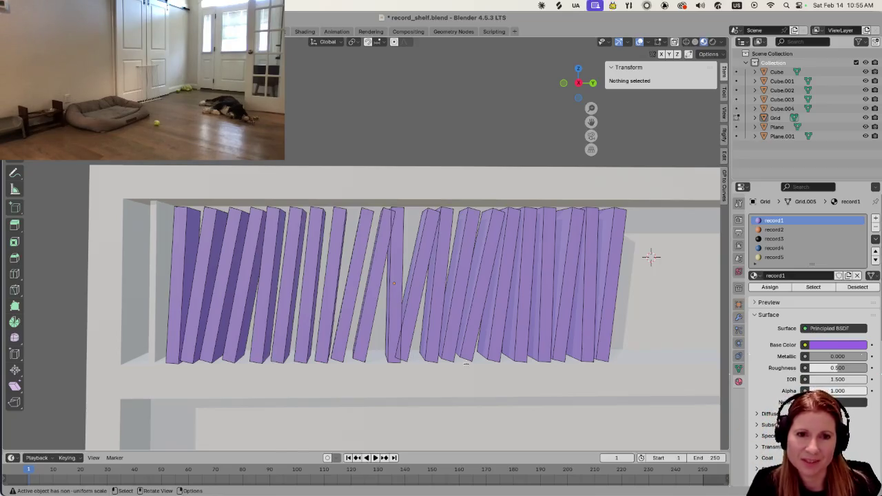
Select all record slabs, then switch to Object Mode with the whole records object selected
left_click(785, 230)
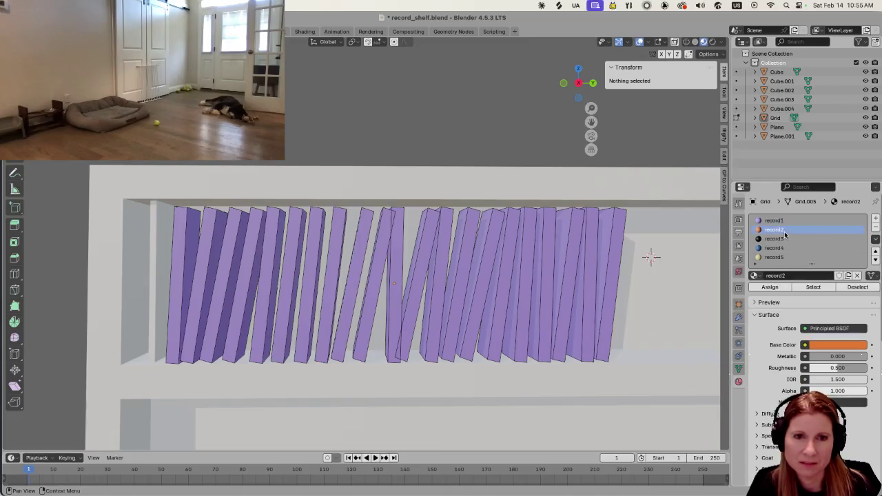
left_click(214, 297)
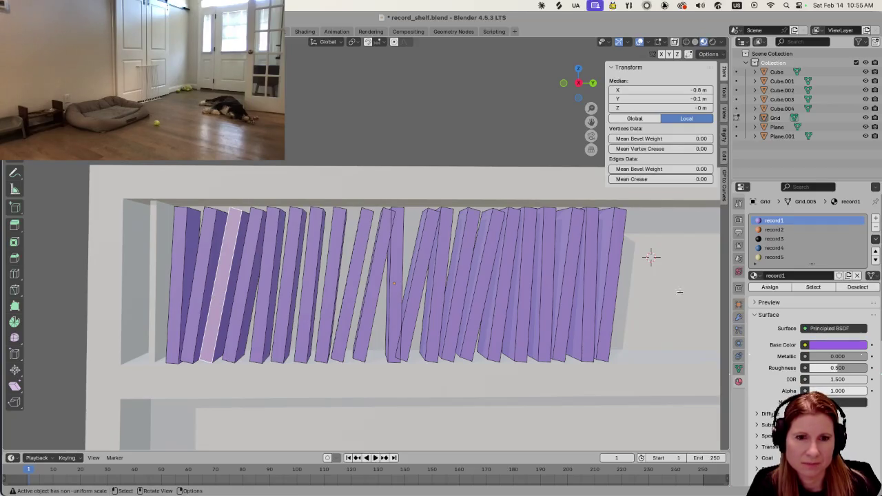
left_click(813, 286)
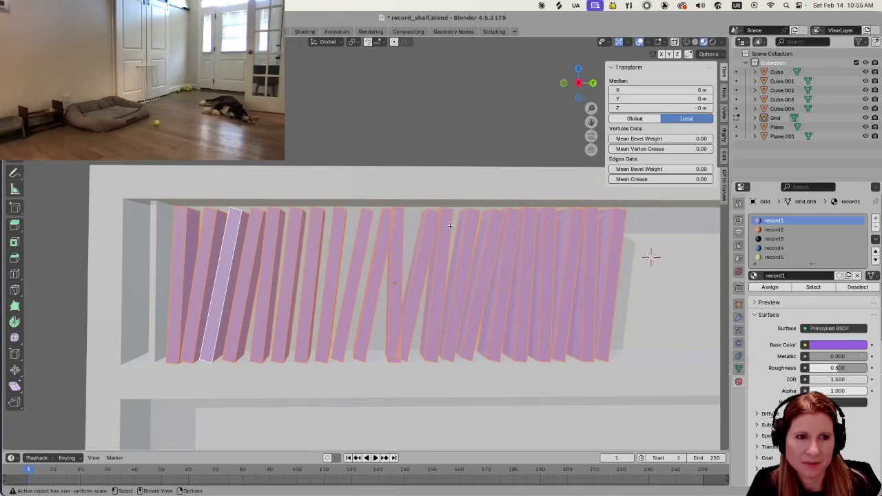
left_click(449, 227)
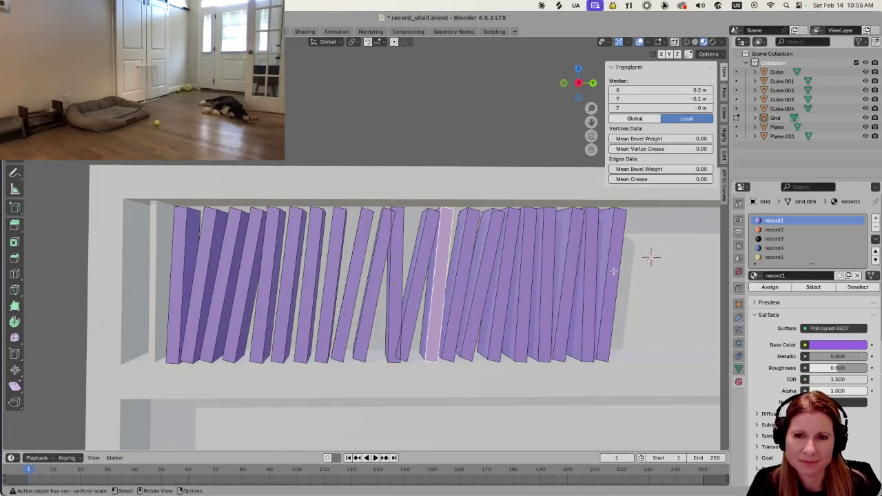
scroll(613, 271, "down", 3)
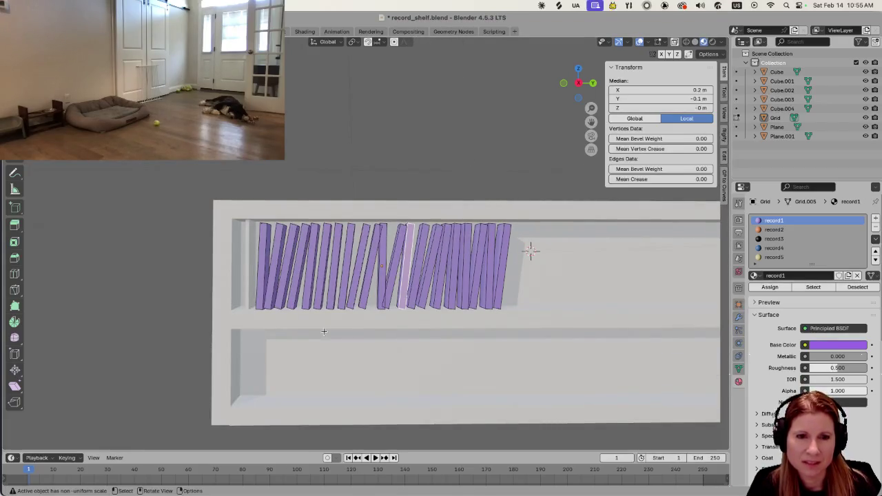
scroll(335, 332, "up", 2)
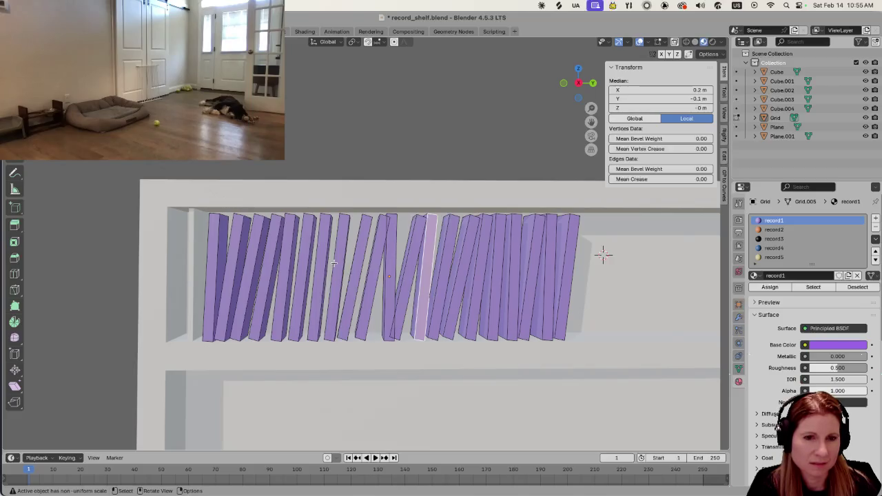
key("Tab")
left_click(350, 295)
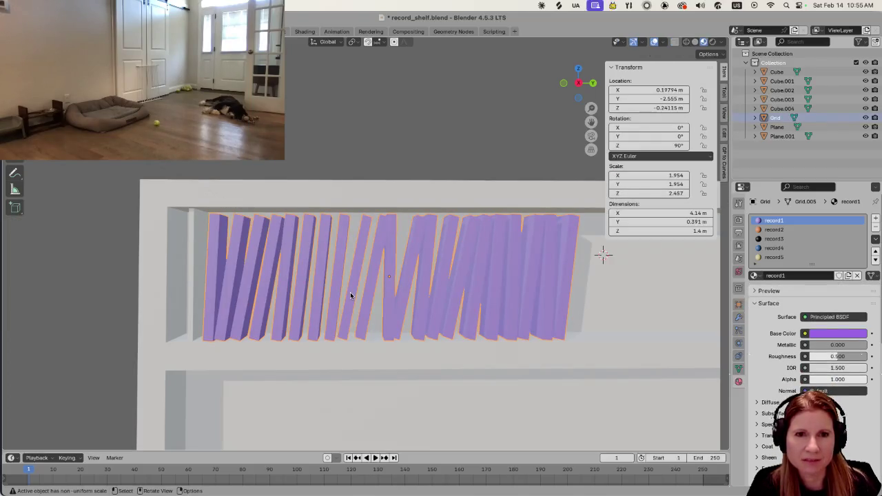
Check that the records object has no modifiers, then return to the Material tab
key("Tab")
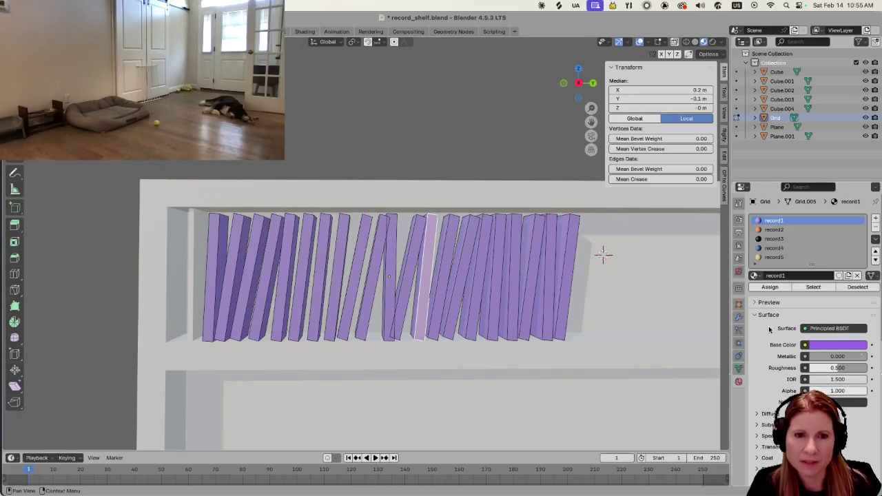
left_click(739, 318)
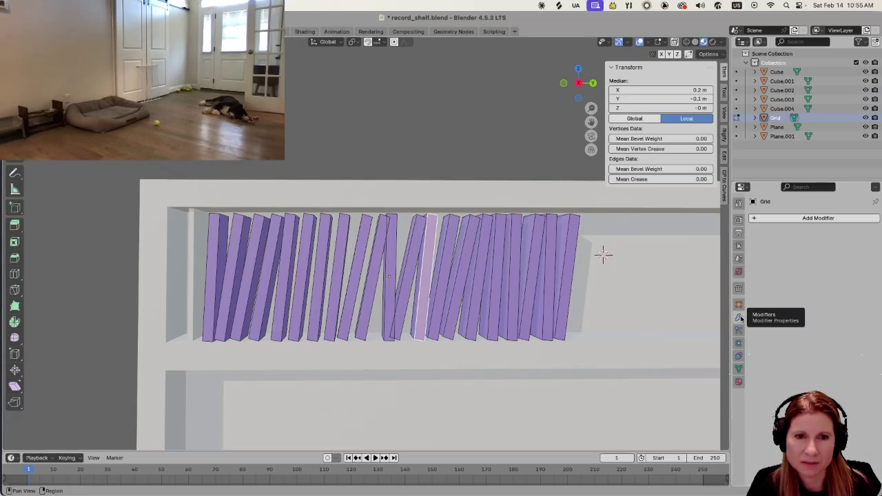
left_click(460, 277)
key("a")
key("Tab")
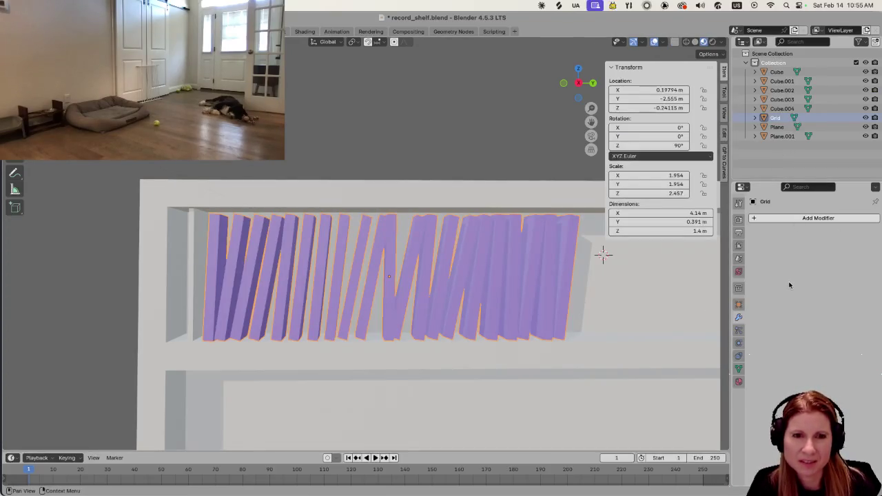
left_click(738, 381)
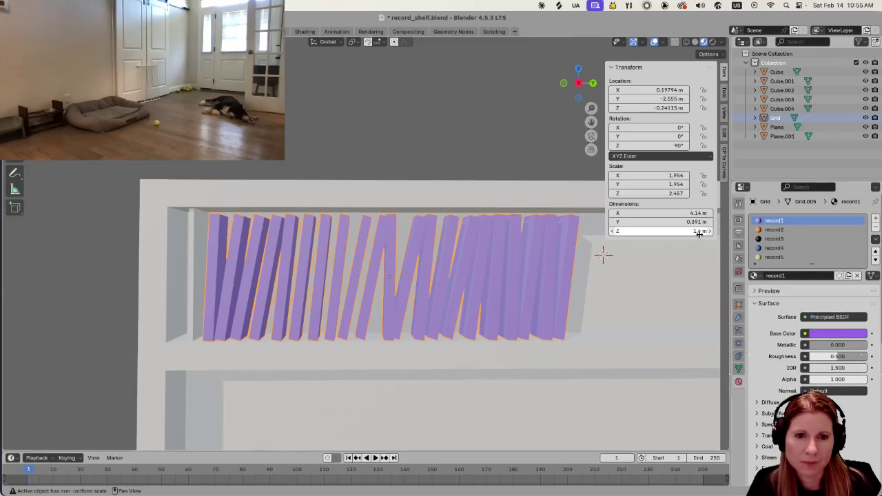
Reselect the records object, enter Edit Mode, and select all the record slabs
left_click(360, 190)
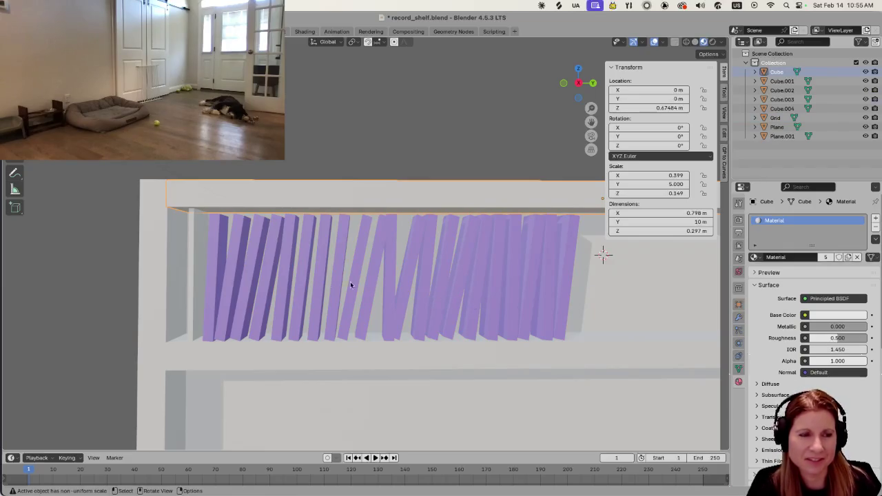
left_click(404, 281)
key("Tab")
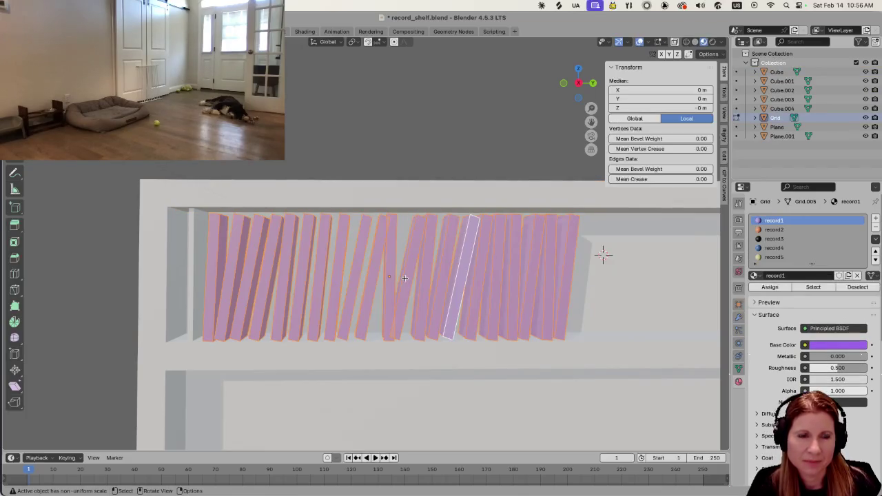
scroll(387, 293, "up", 1)
left_click(387, 293)
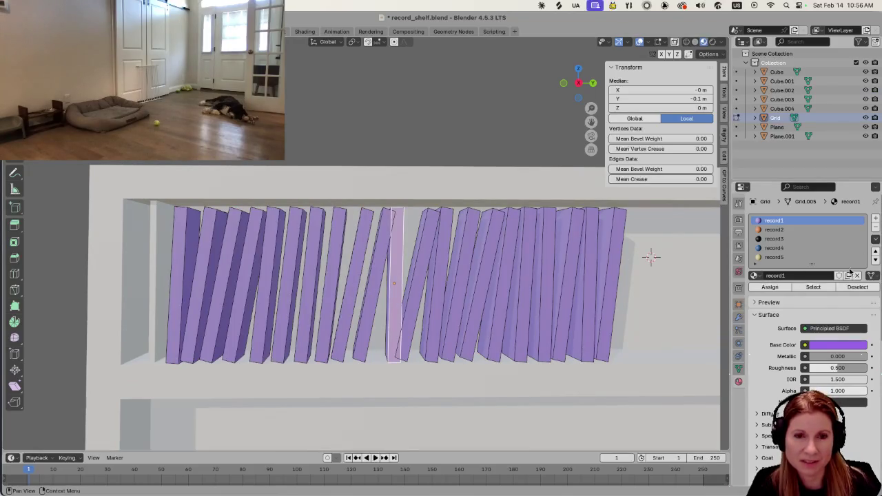
key("a")
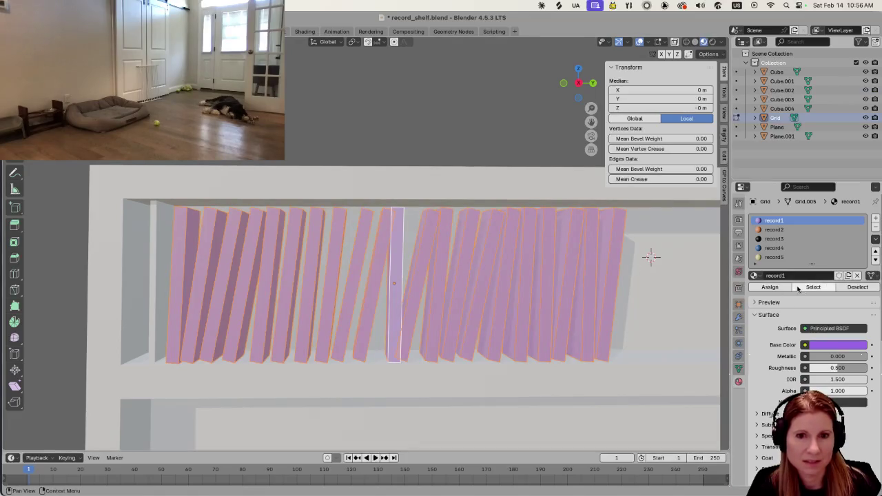
left_click(857, 287)
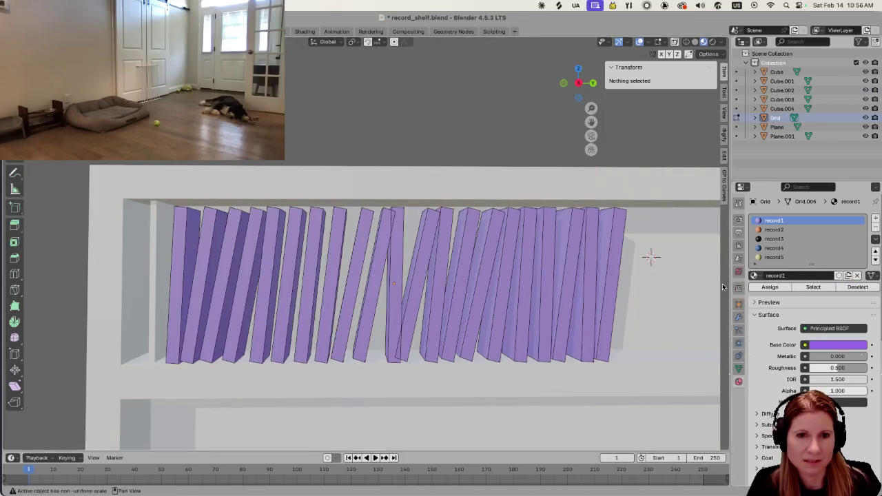
key("a")
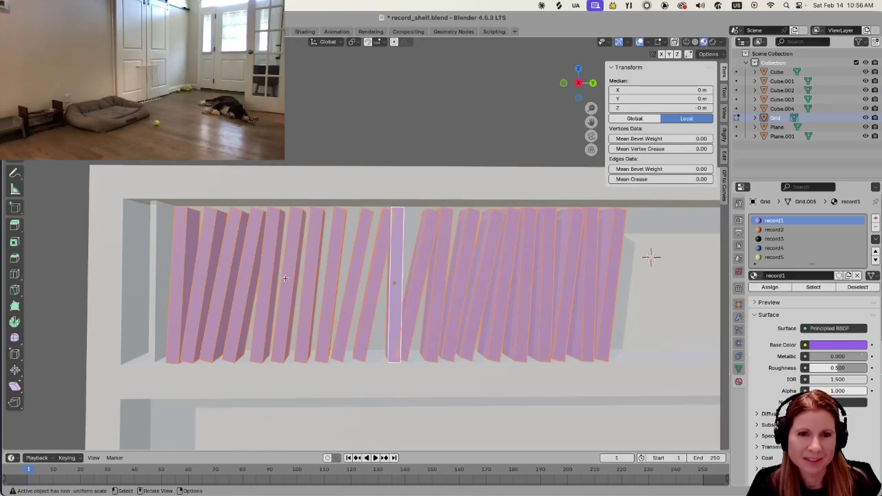
Give four scattered records the orange record2 material, then deselect them
left_click(784, 229)
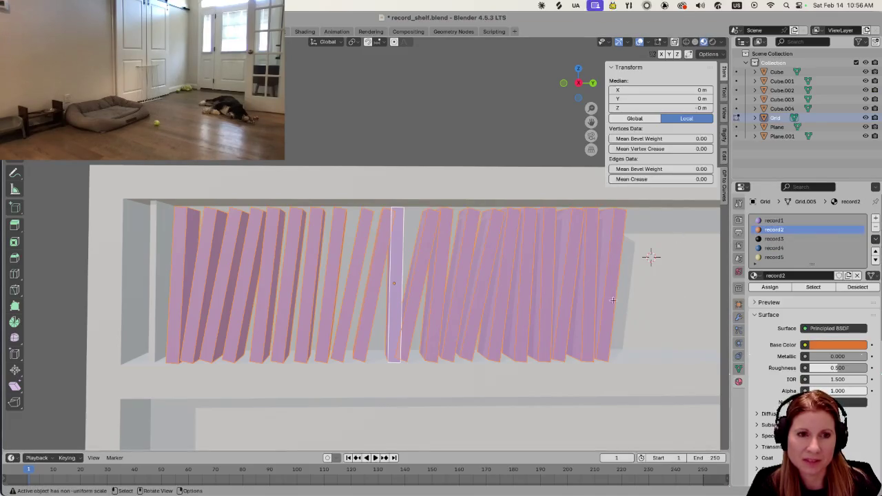
left_click(436, 324)
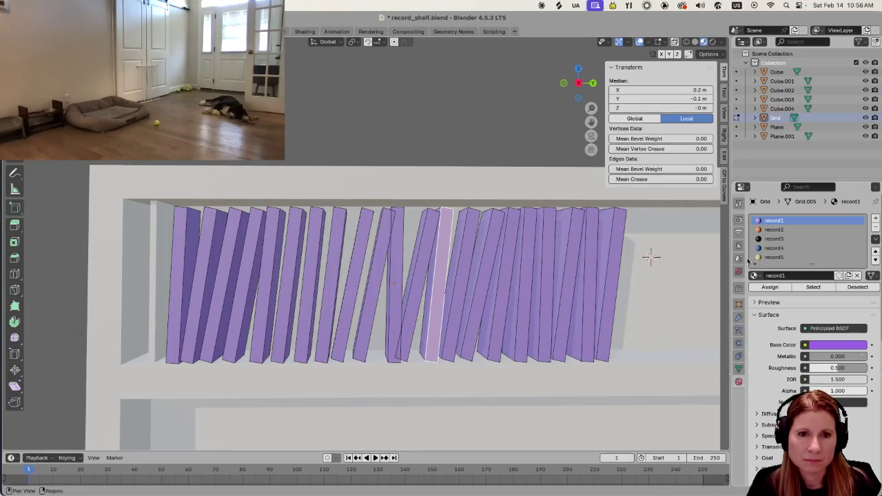
left_click(220, 299, "shift")
left_click(264, 293, "shift")
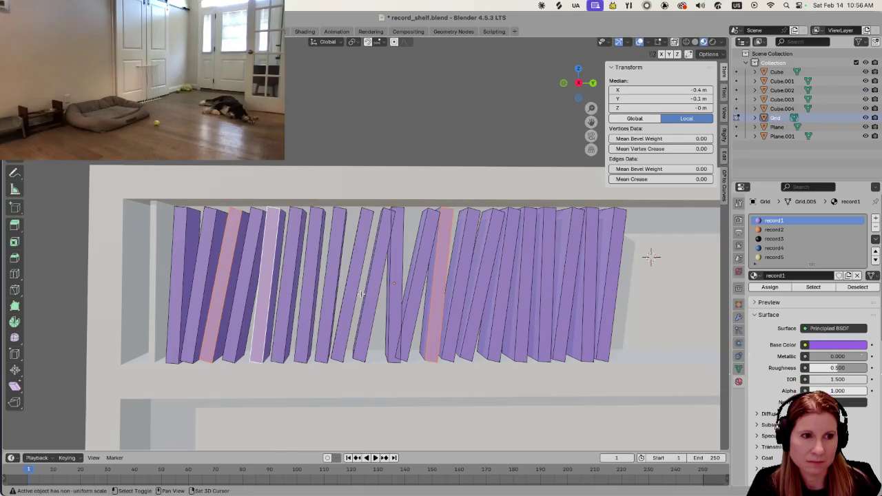
left_click(560, 291, "shift")
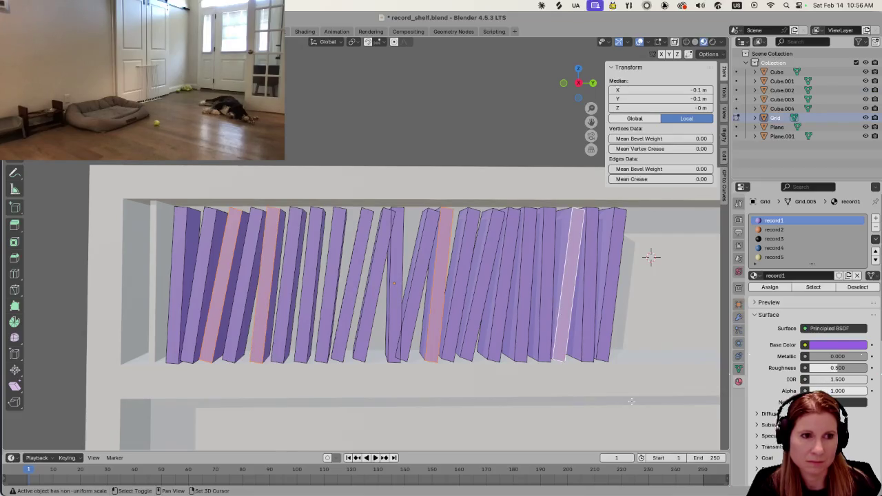
left_click(776, 230)
left_click(819, 288)
left_click(771, 288)
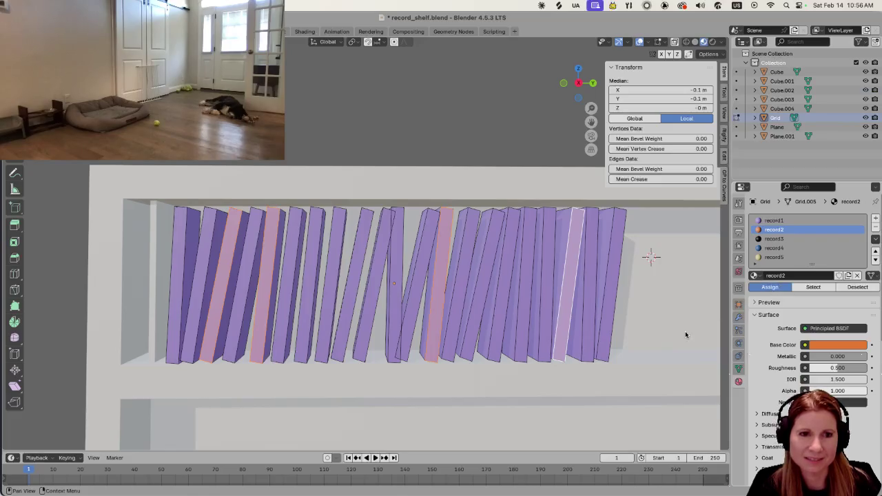
left_click(459, 183)
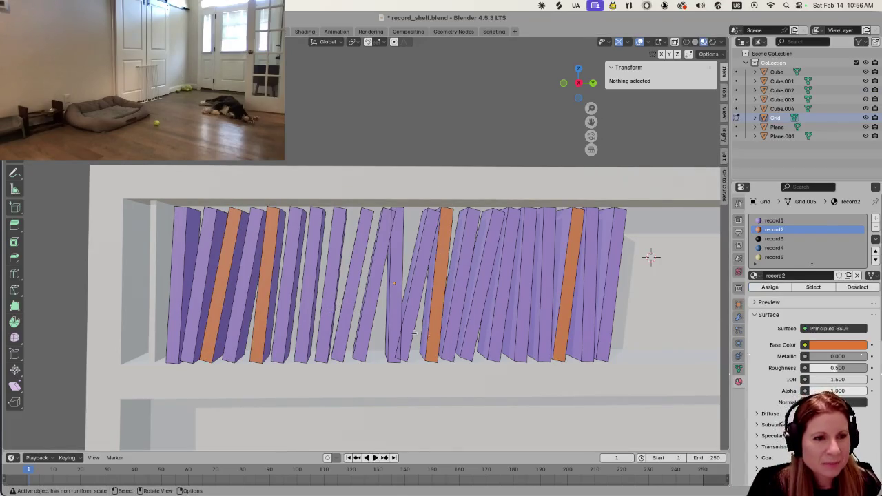
middle_click_drag(431, 336, 269, 239)
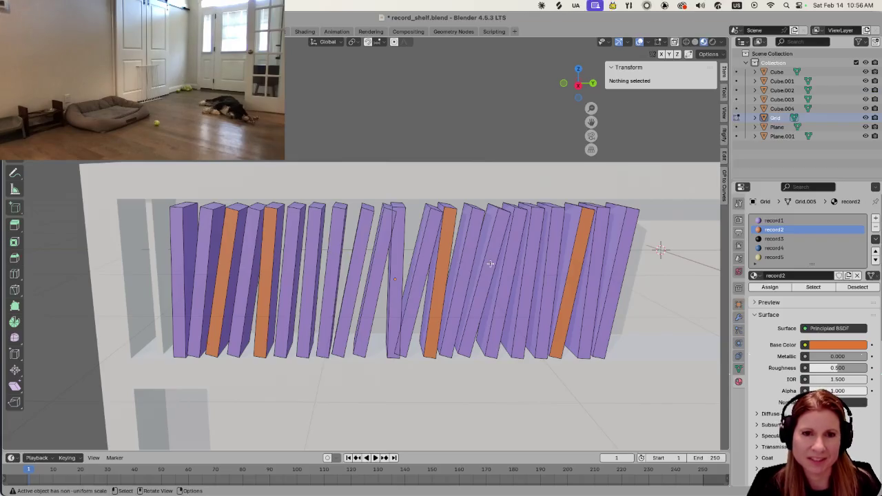
Select four records from left to right and assign them the black record3 material
middle_click_drag(280, 257, 281, 246)
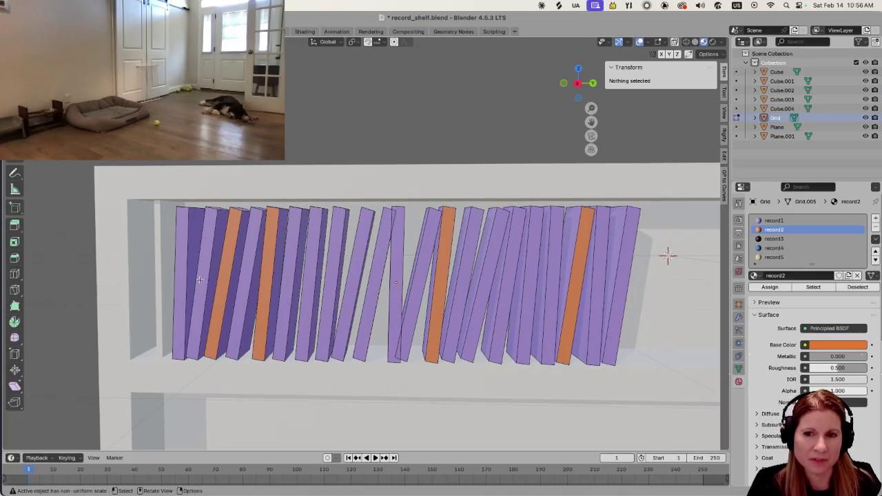
left_click(816, 239)
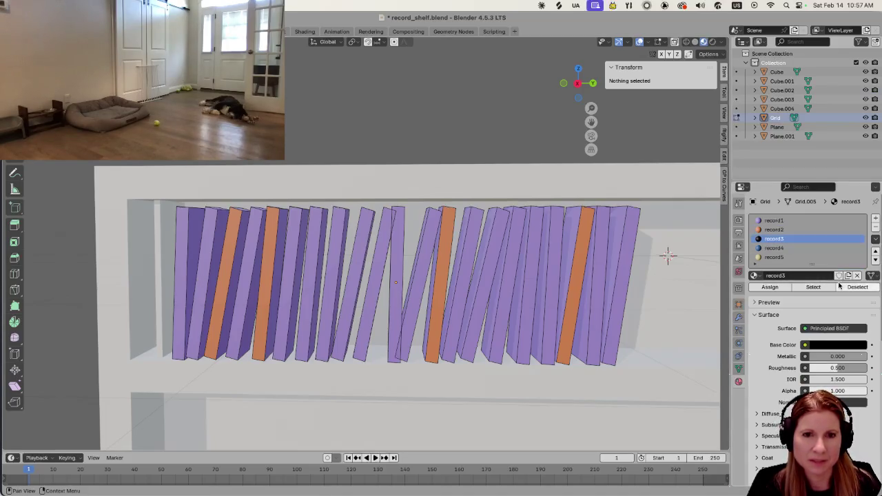
left_click(809, 287)
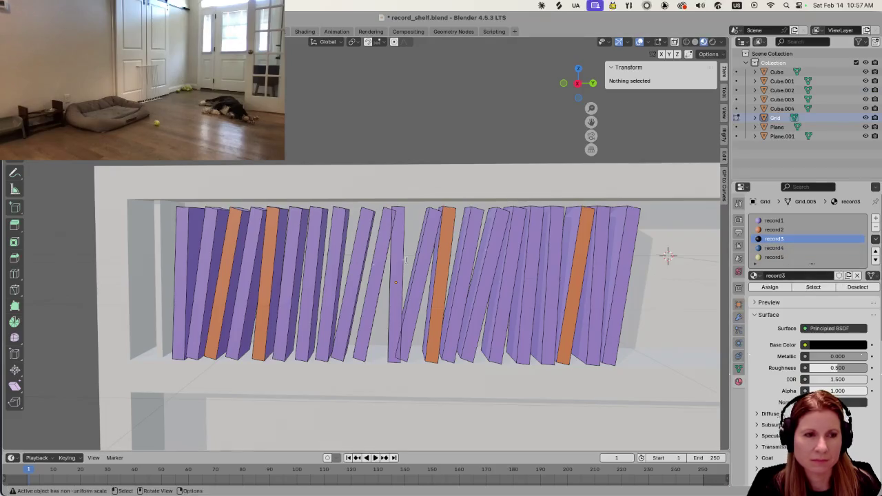
left_click(200, 284, "shift")
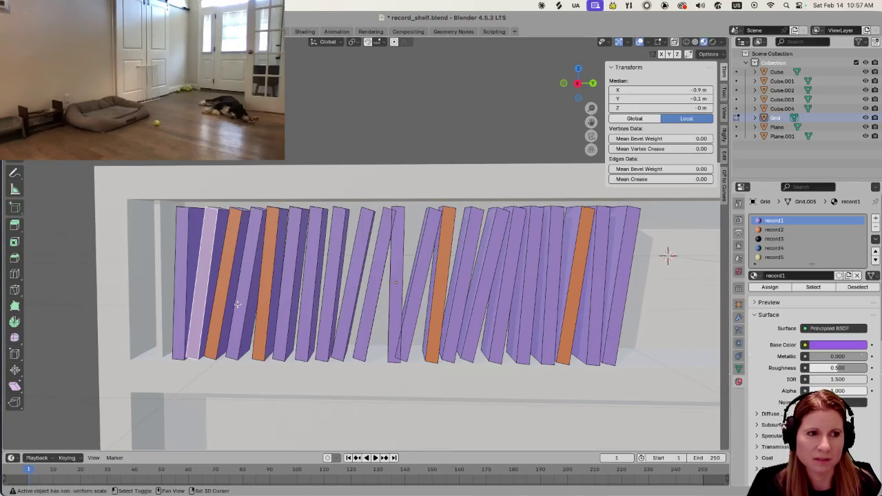
left_click(311, 298, "shift")
left_click(372, 301, "shift")
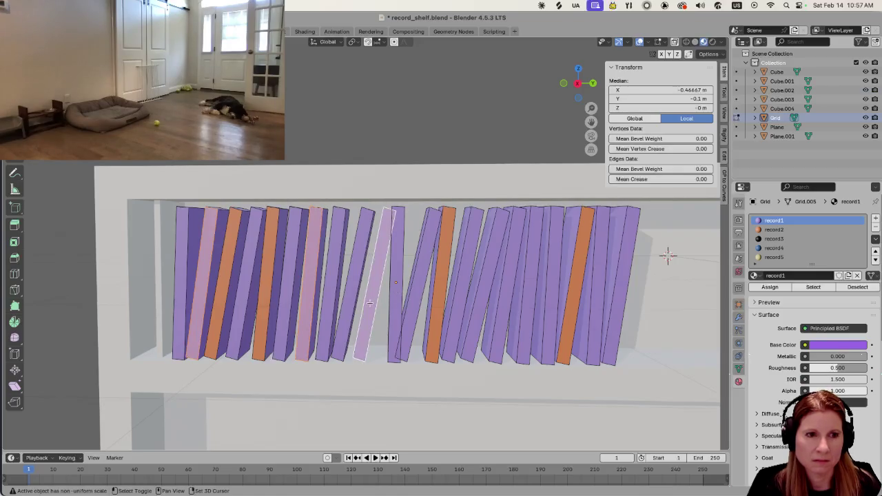
left_click(369, 303, "shift")
left_click(498, 305, "shift")
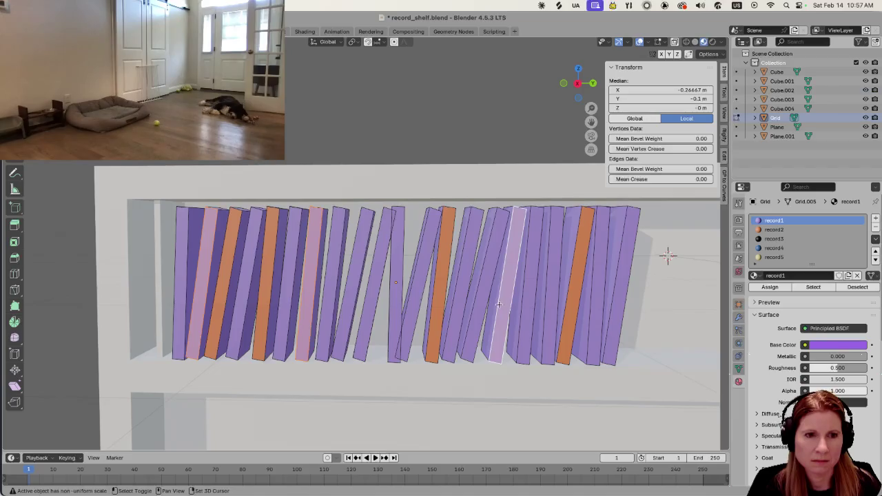
left_click(623, 295, "shift")
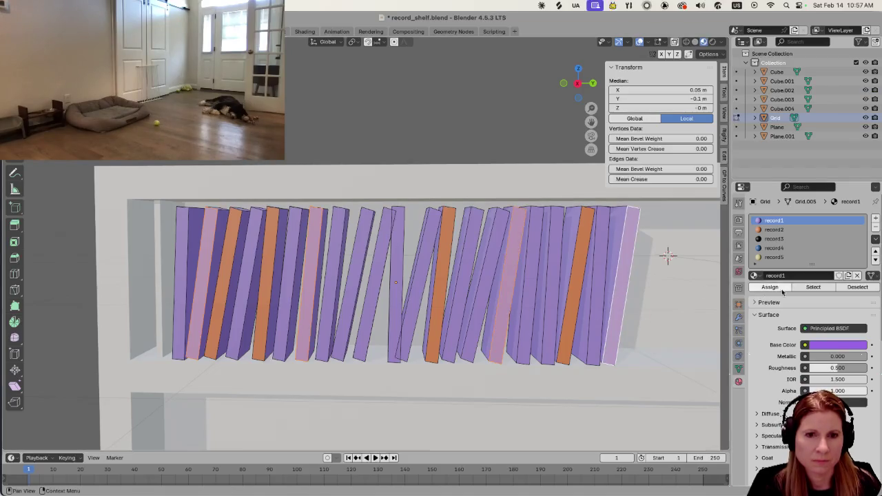
left_click(788, 239)
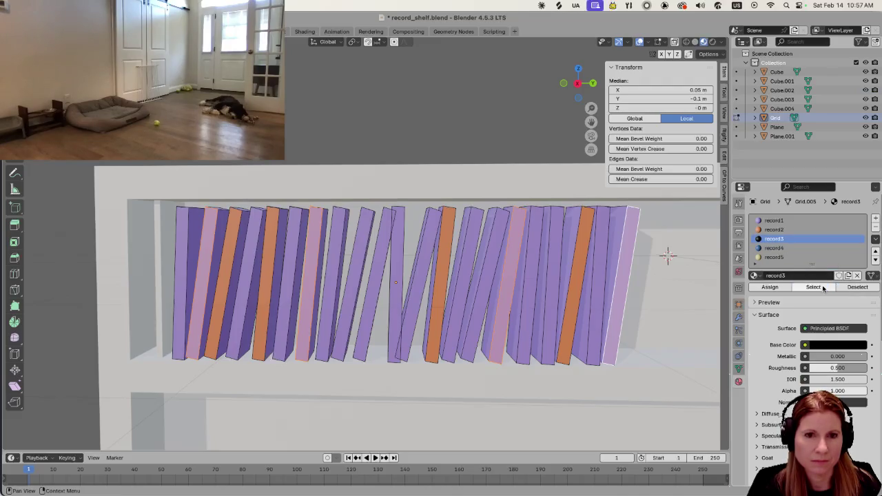
left_click(770, 288)
left_click(460, 199)
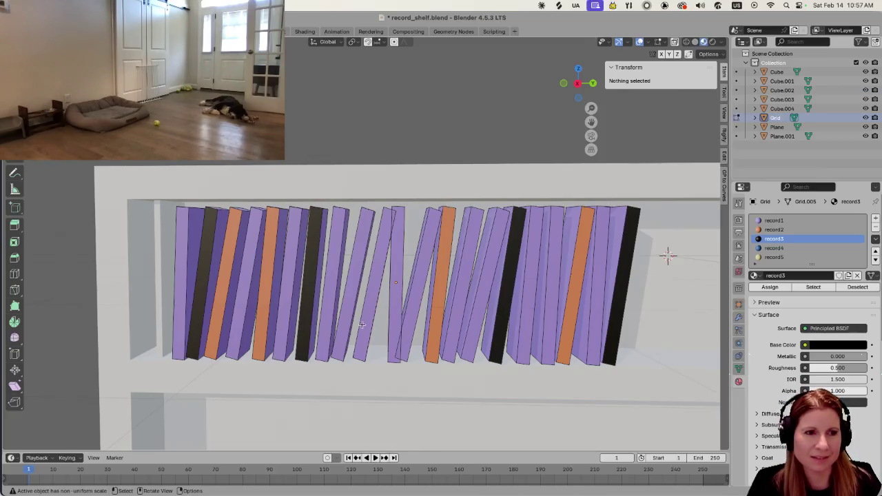
scroll(377, 311, "down", 1)
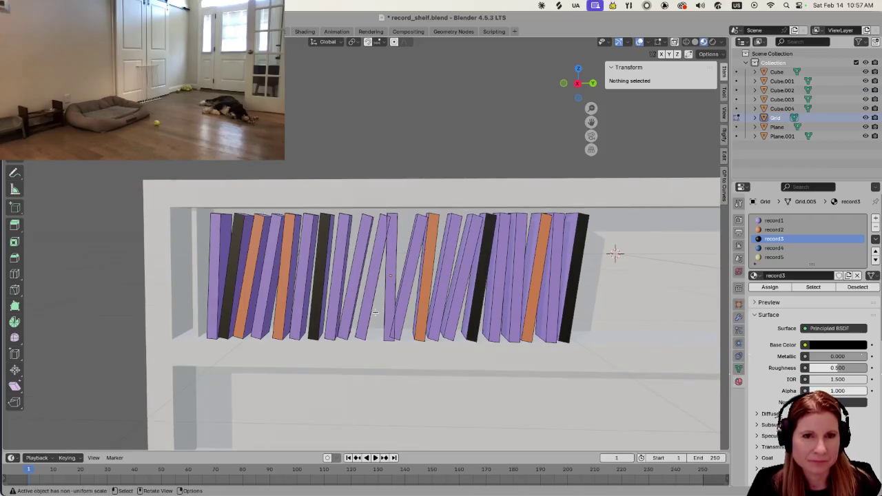
Select four purple records across the shelf, assign the blue record4 material, and clear the selection
middle_click_drag(378, 309, 368, 304)
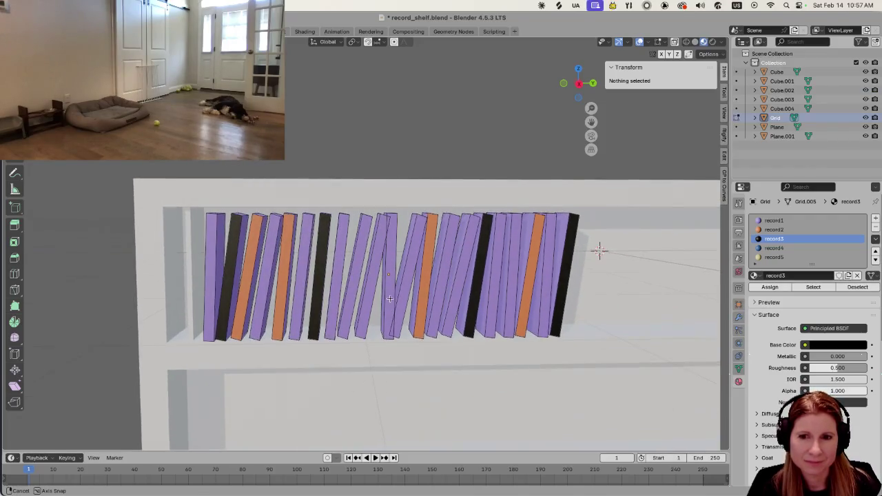
scroll(363, 310, "up", 2)
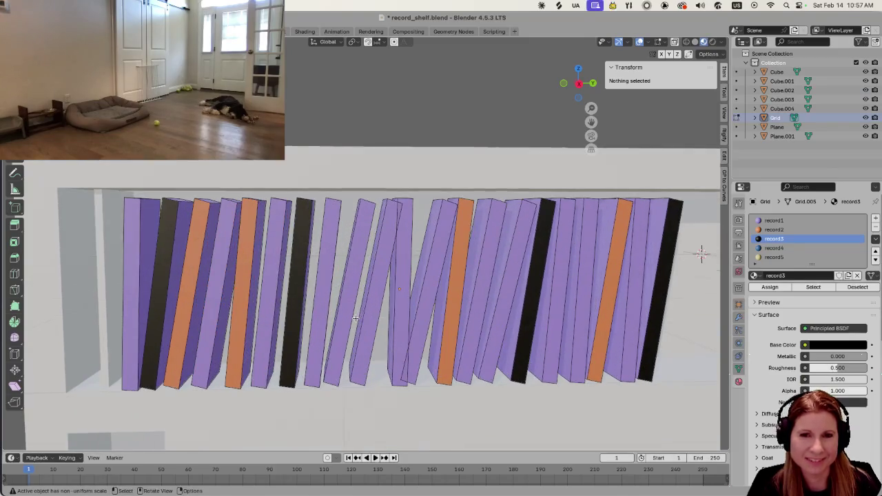
scroll(365, 311, "down", 1)
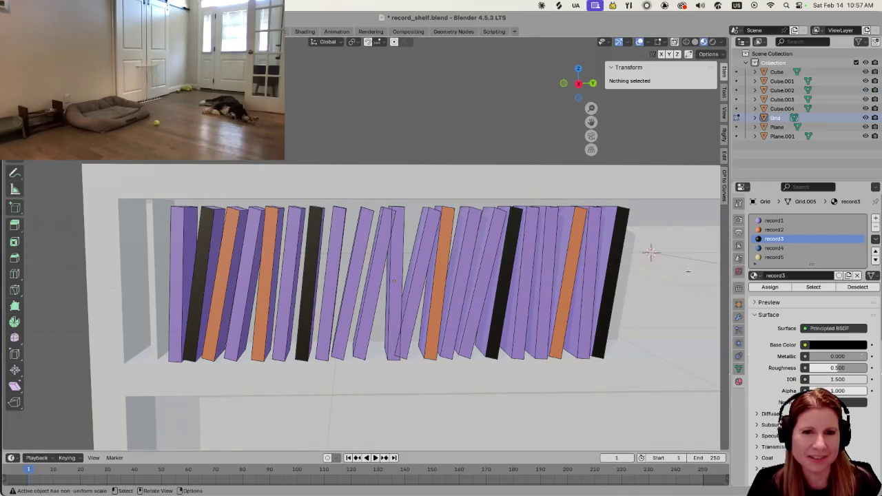
left_click(481, 298)
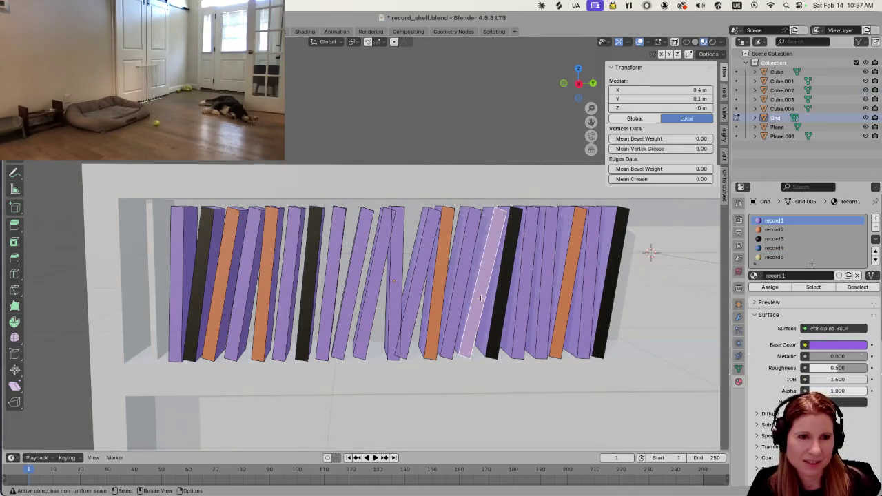
left_click(352, 301, "shift")
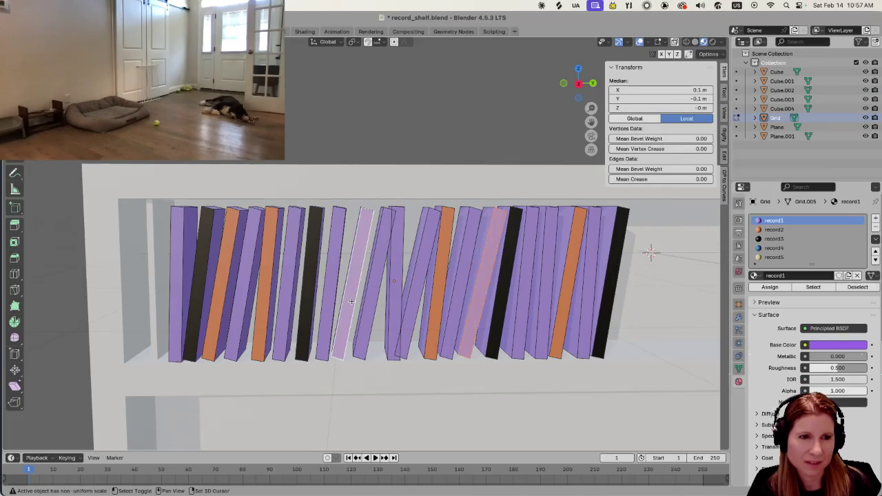
left_click(174, 298, "shift")
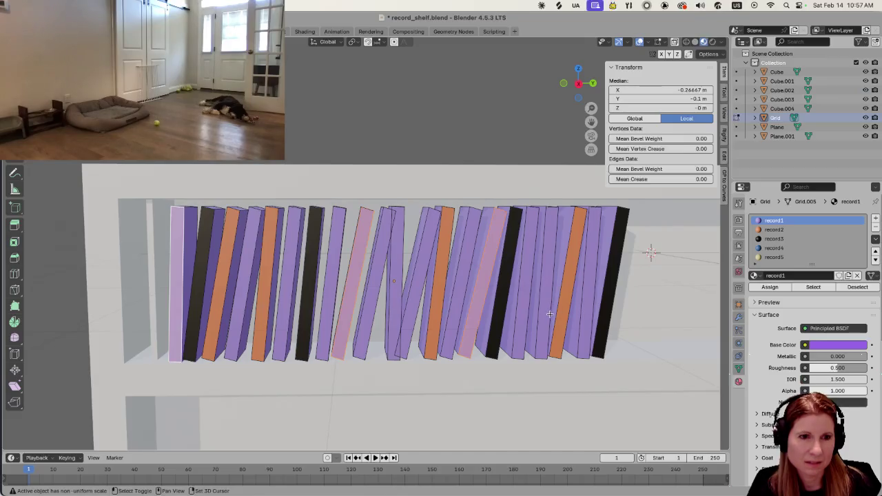
left_click(588, 309, "shift")
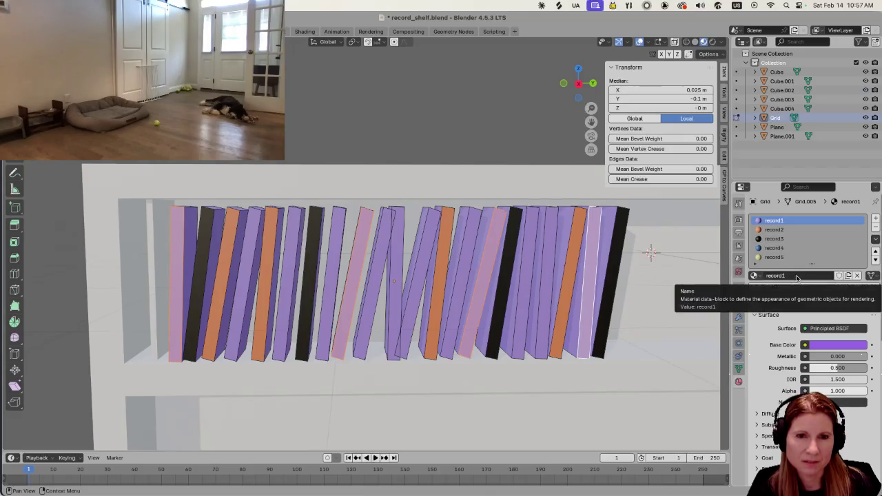
left_click(783, 250)
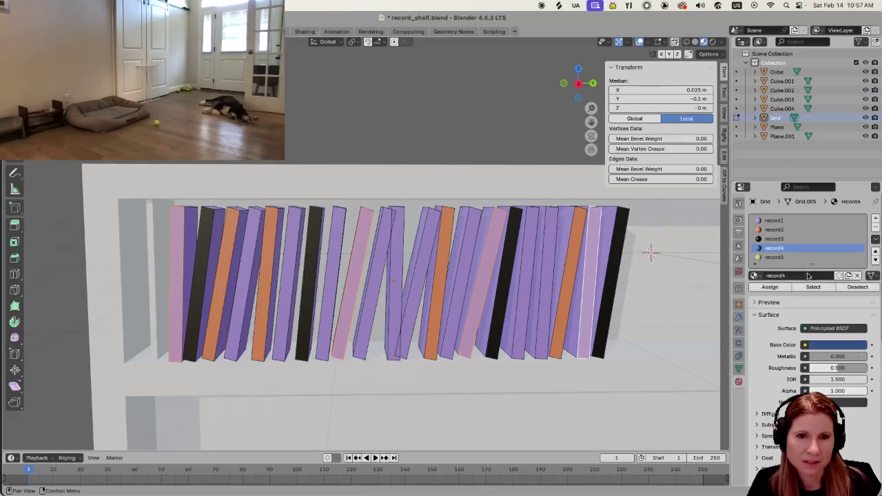
left_click(768, 287)
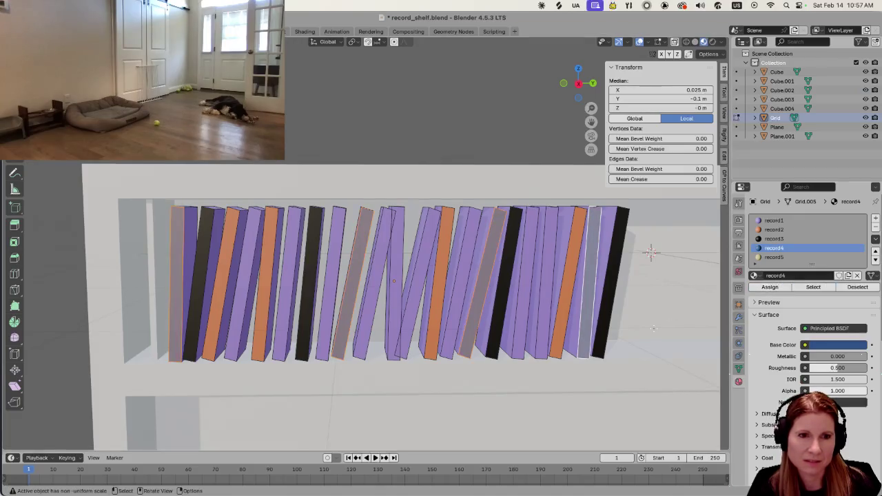
key("alt+a")
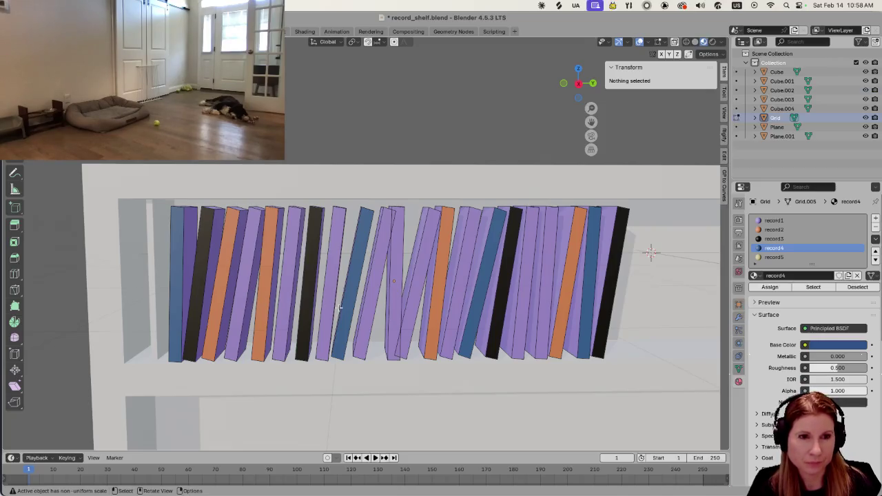
Give three more records the yellow record5 material, then deselect them
left_click(460, 261)
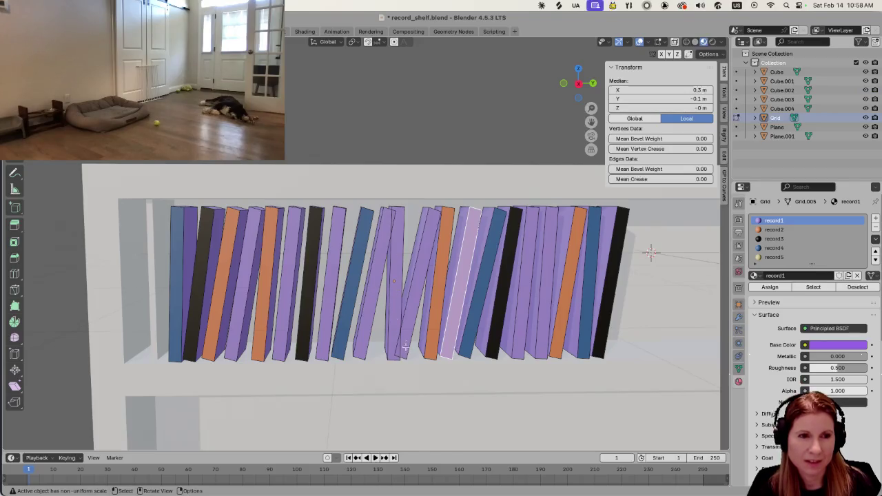
left_click(366, 318, "shift")
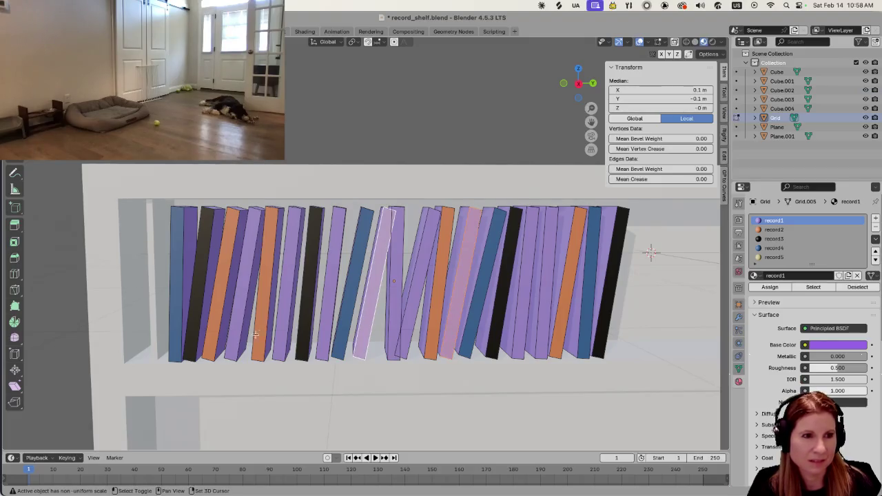
left_click(542, 293, "shift")
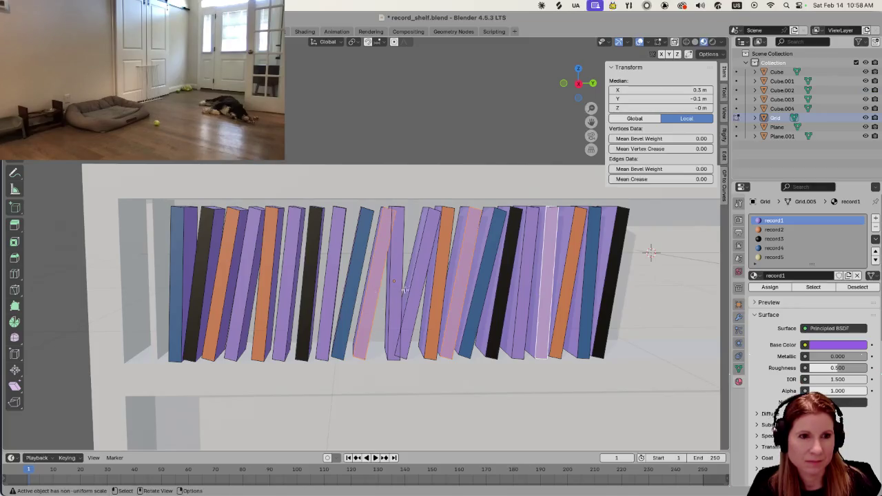
left_click(775, 257)
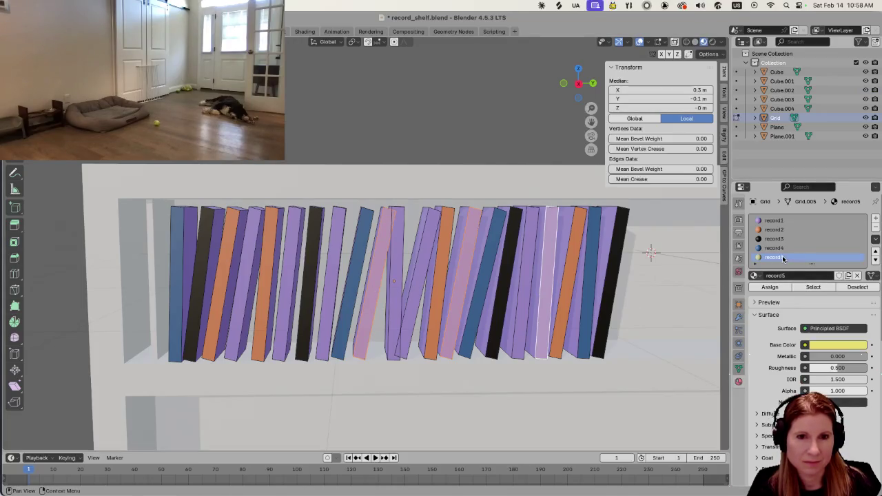
left_click(770, 287)
left_click(655, 353)
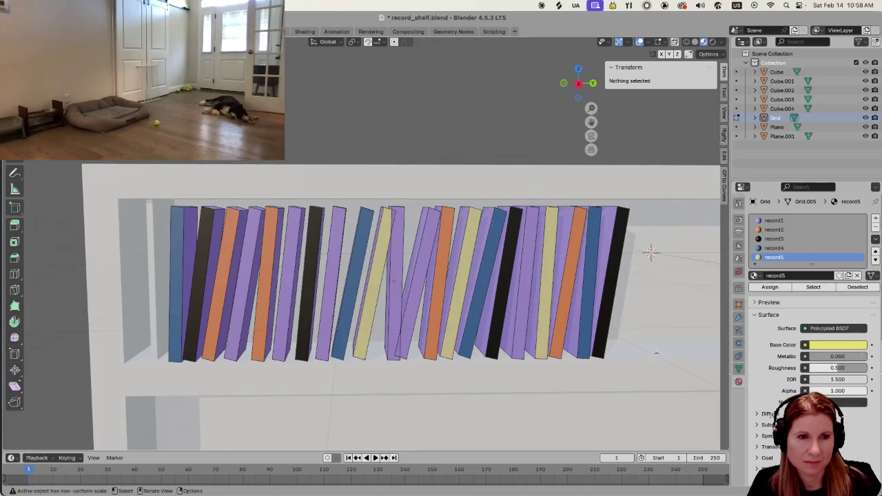
Zoom in closely on the multicolored top row, leaving and re-entering Edit Mode
scroll(509, 335, "down", 2)
scroll(508, 336, "down", 4)
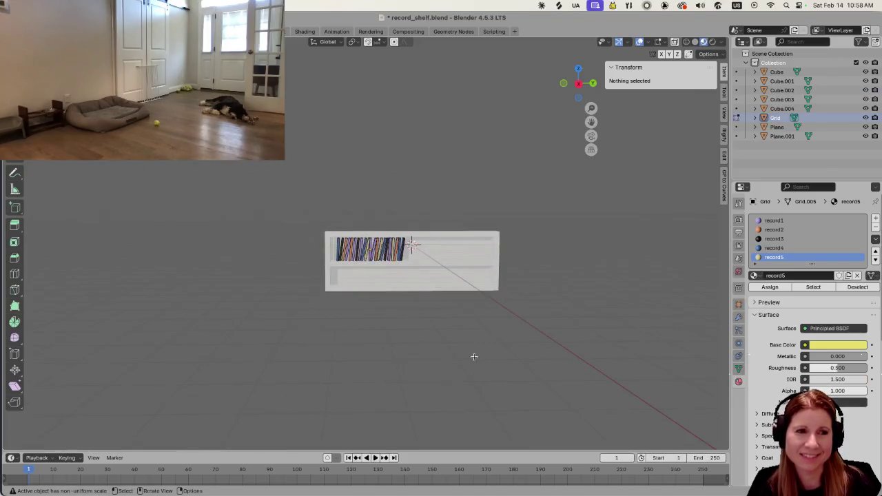
scroll(473, 356, "up", 2)
scroll(472, 359, "up", 2)
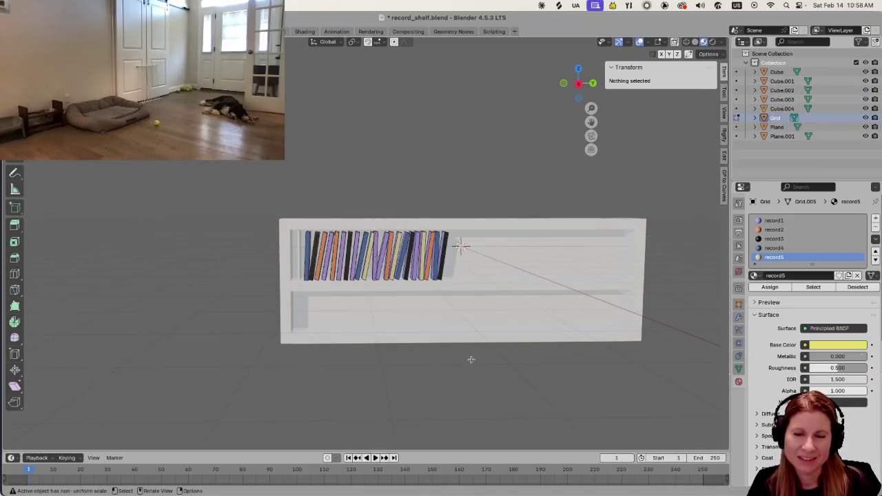
scroll(470, 359, "up", 2)
scroll(469, 359, "up", 1)
scroll(467, 360, "up", 2)
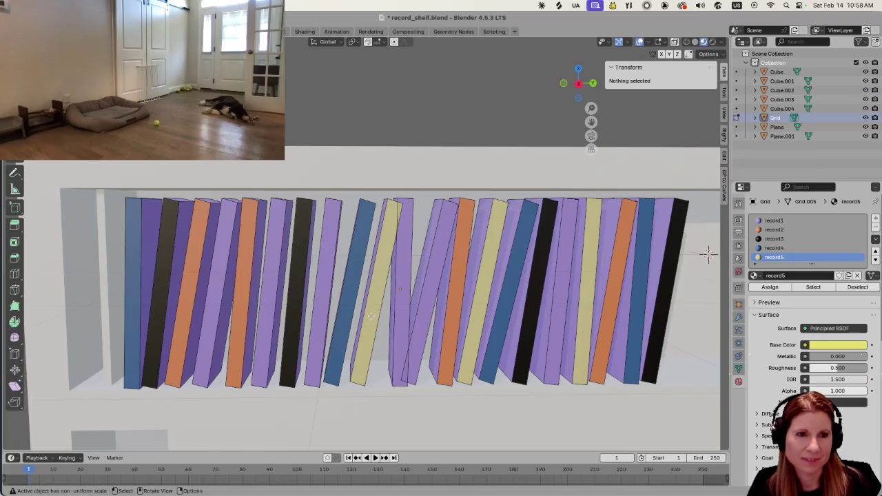
scroll(369, 319, "down", 4)
scroll(365, 327, "down", 2)
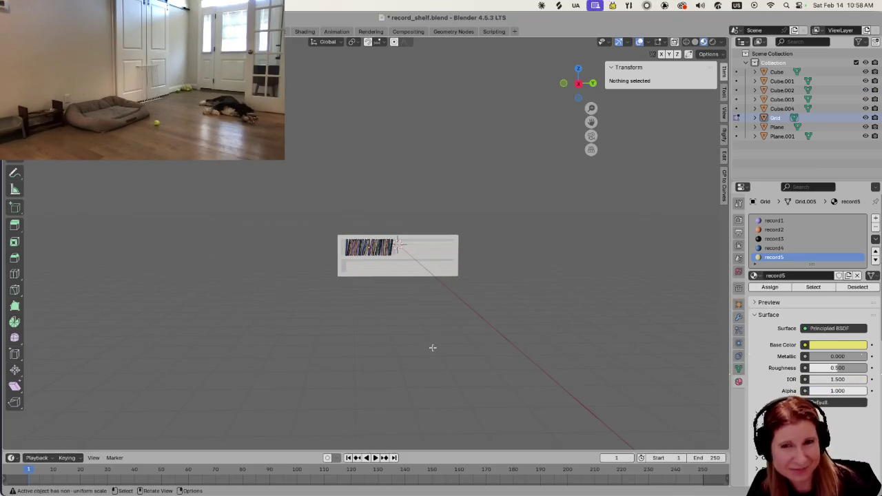
scroll(433, 346, "up", 3)
scroll(427, 348, "up", 3)
scroll(418, 349, "up", 2)
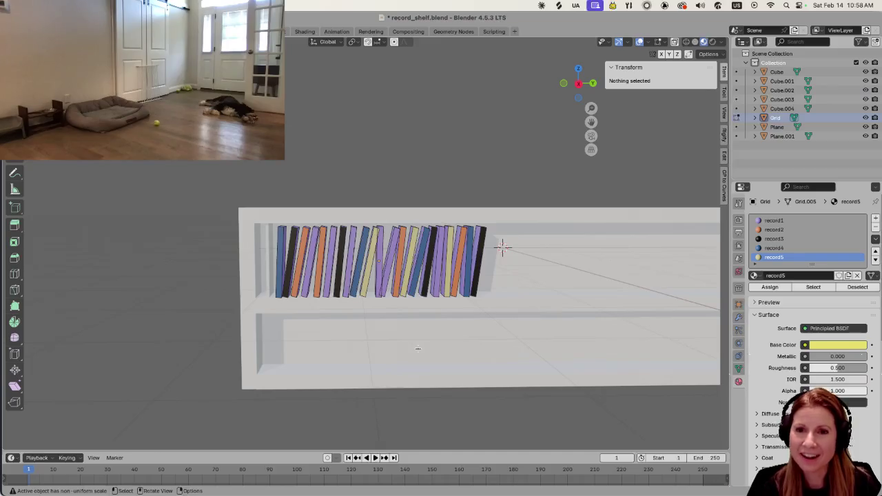
scroll(424, 348, "up", 1)
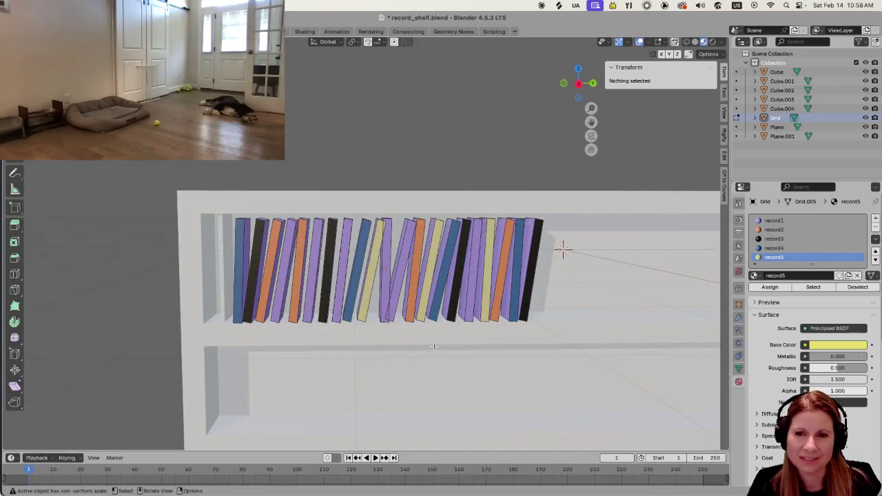
key("Tab")
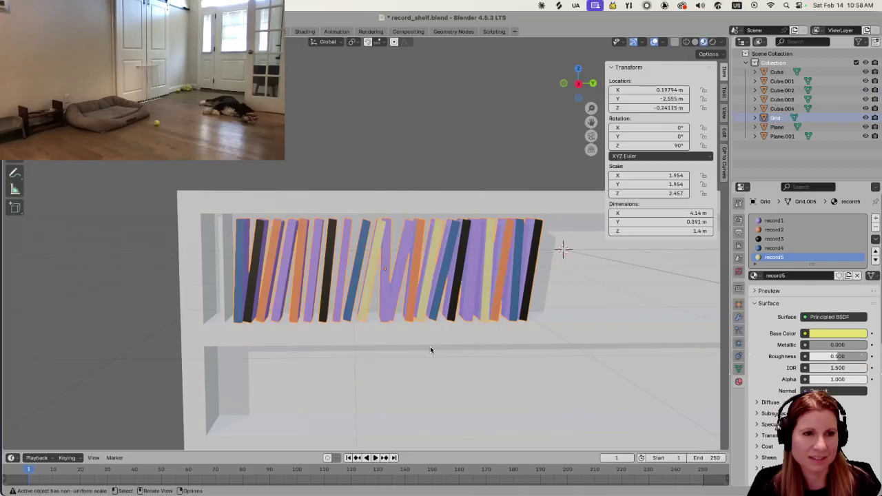
key("Tab")
scroll(495, 376, "down", 2)
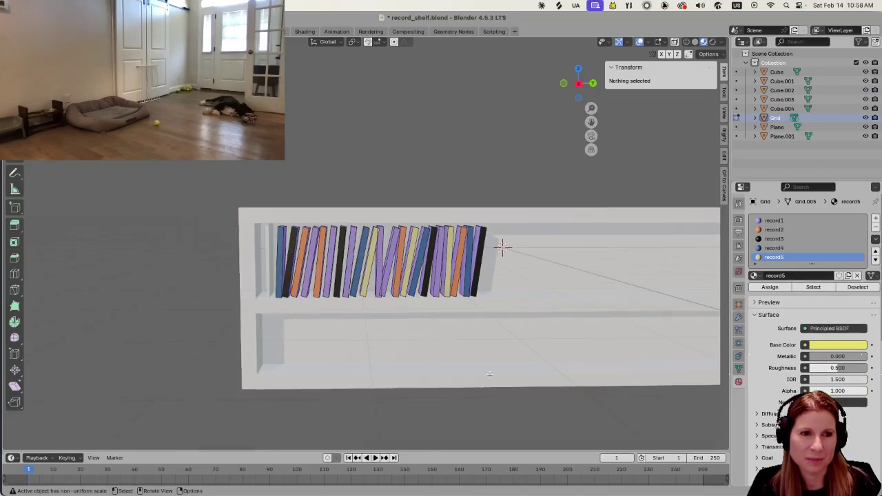
scroll(490, 374, "down", 3)
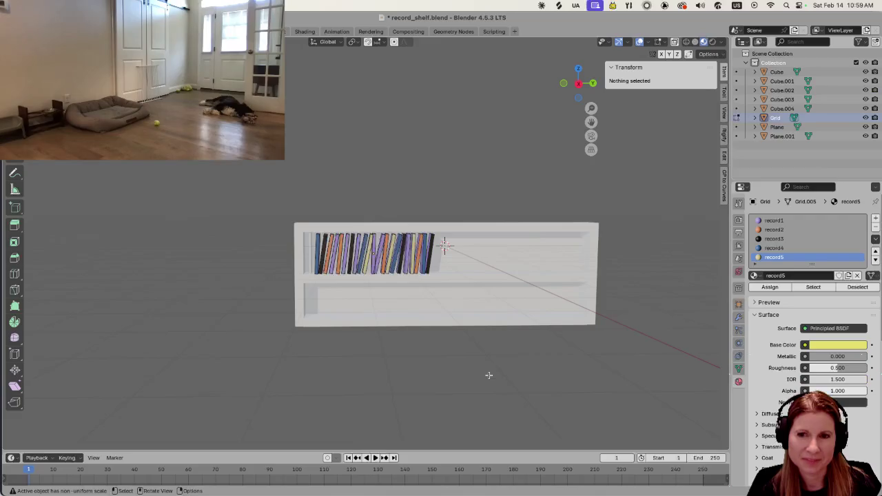
scroll(483, 378, "up", 2)
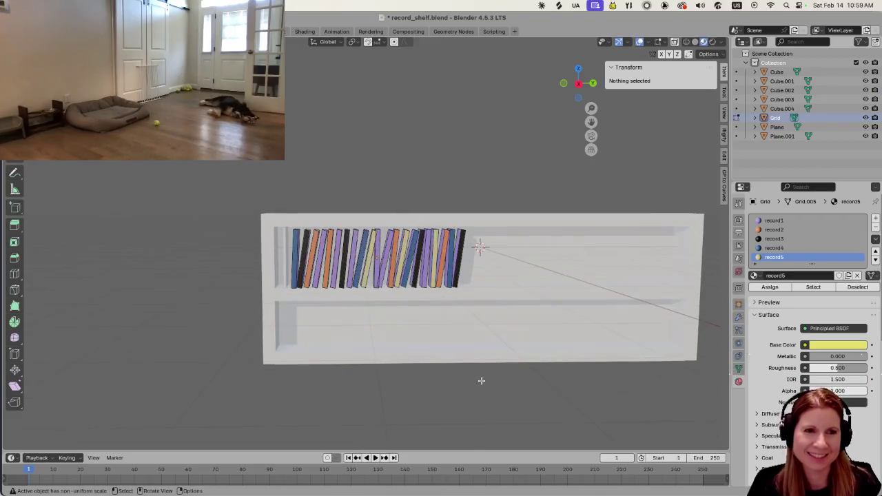
scroll(482, 377, "up", 2)
scroll(534, 346, "up", 2)
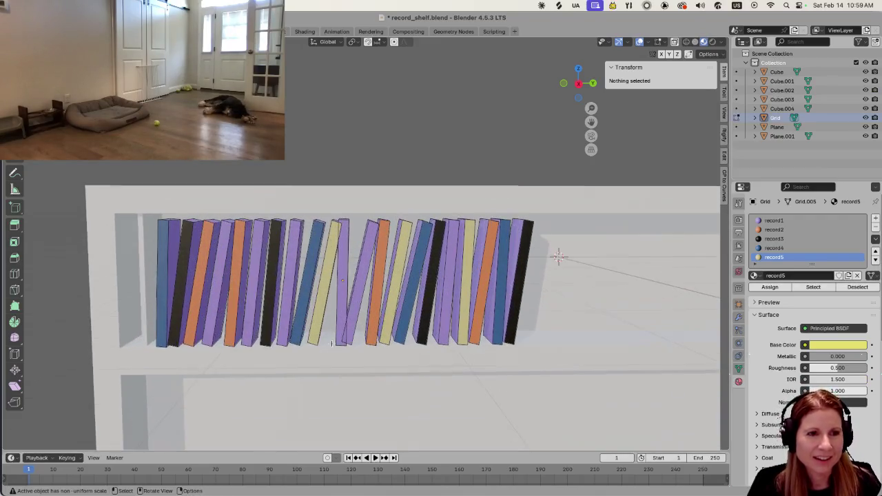
scroll(327, 343, "up", 1)
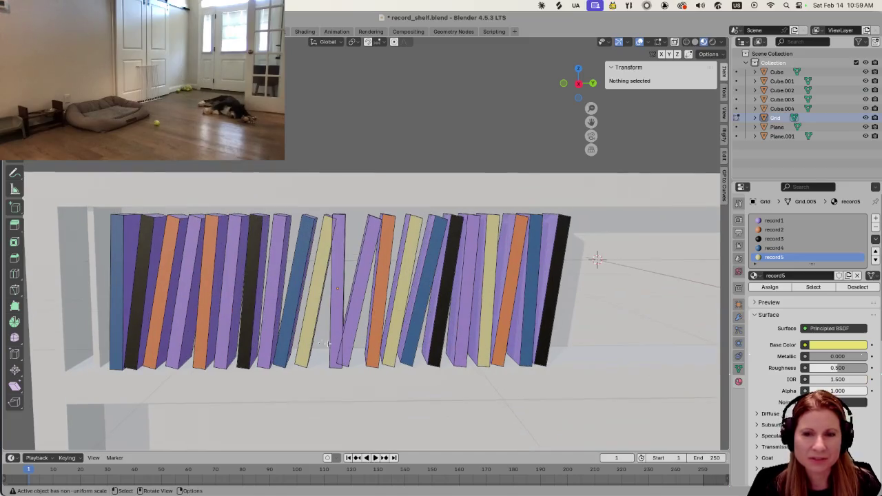
Pick the tilted yellow record and rotate it around the X axis
left_click(336, 305)
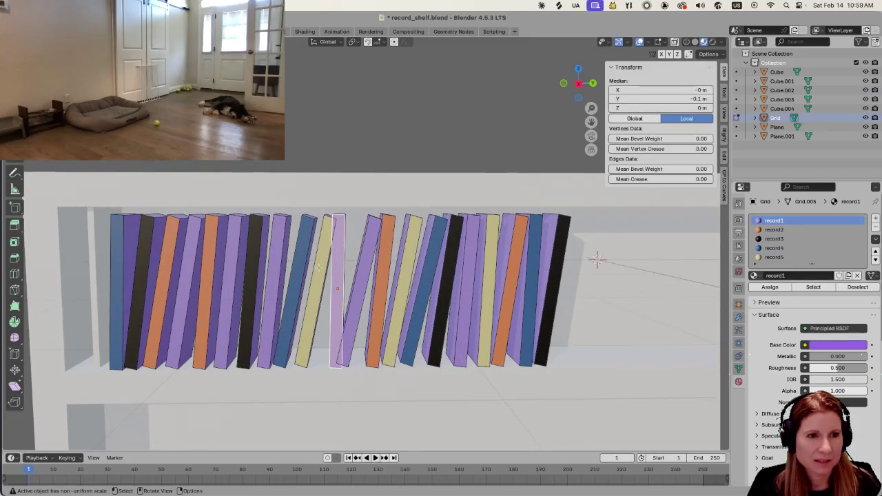
scroll(316, 294, "up", 2)
scroll(316, 295, "up", 1)
scroll(330, 286, "up", 1)
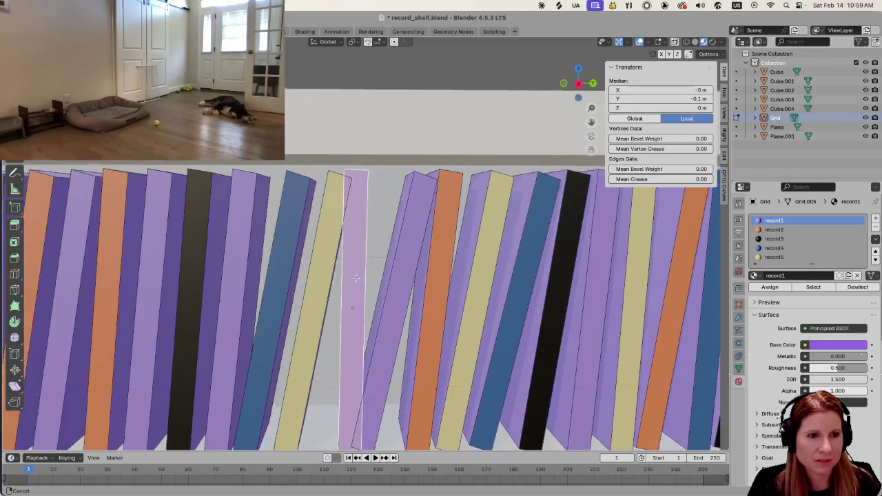
scroll(372, 266, "up", 2)
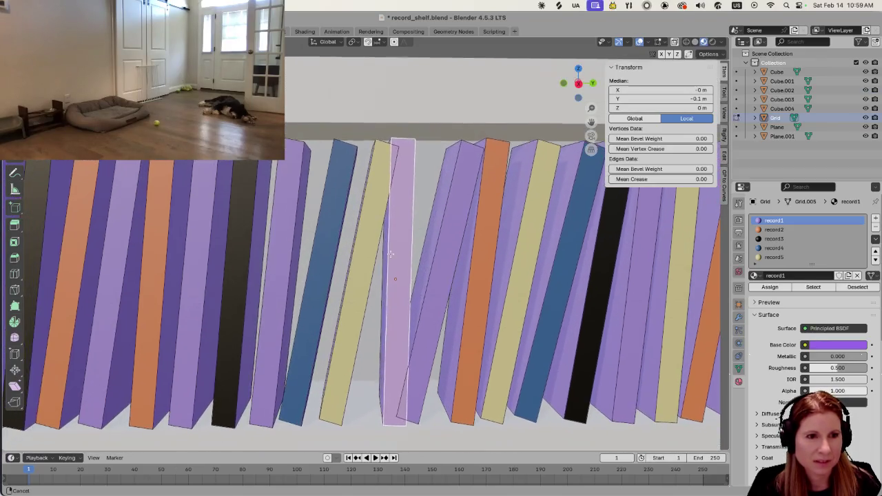
left_click(337, 381)
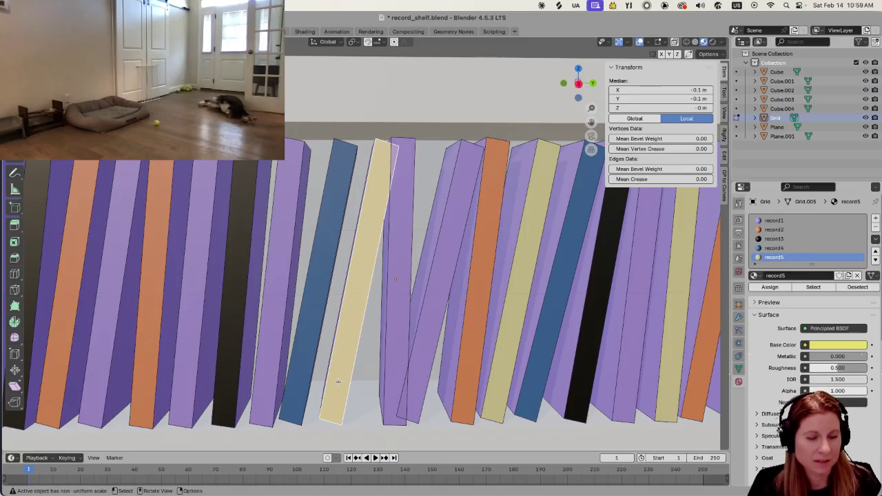
key("r")
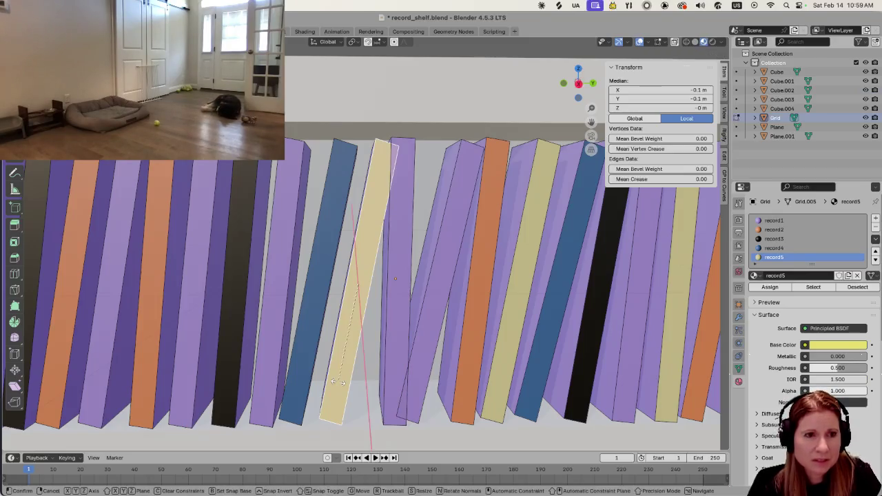
key("x")
left_click(348, 385)
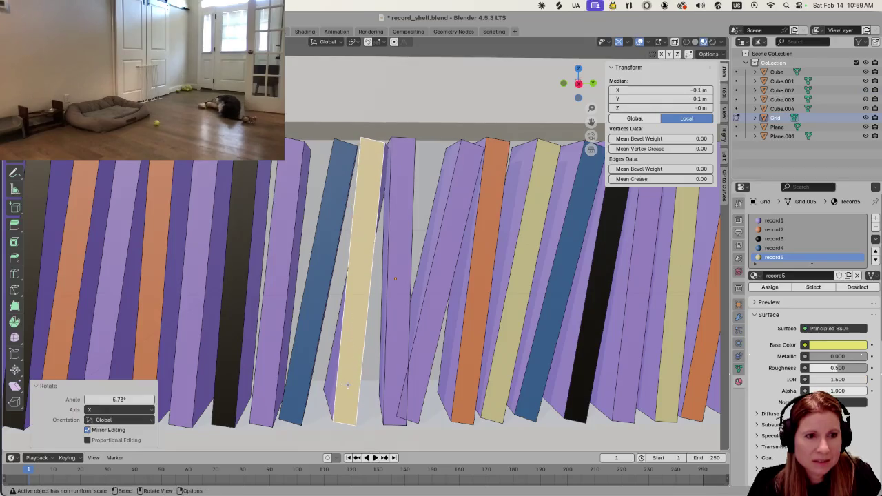
Undo that partial rotation, then rotate the whole linked yellow record upright around X
right_click(348, 386)
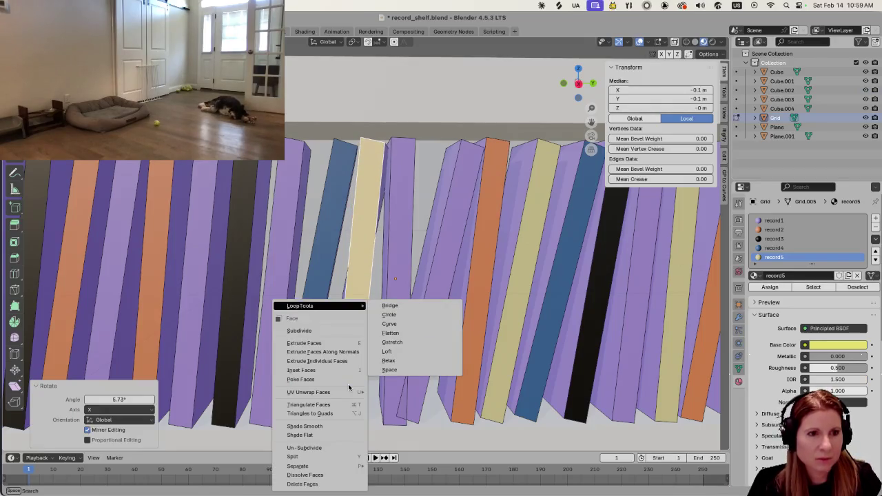
key("Escape")
key("ctrl+z")
key("ctrl+z")
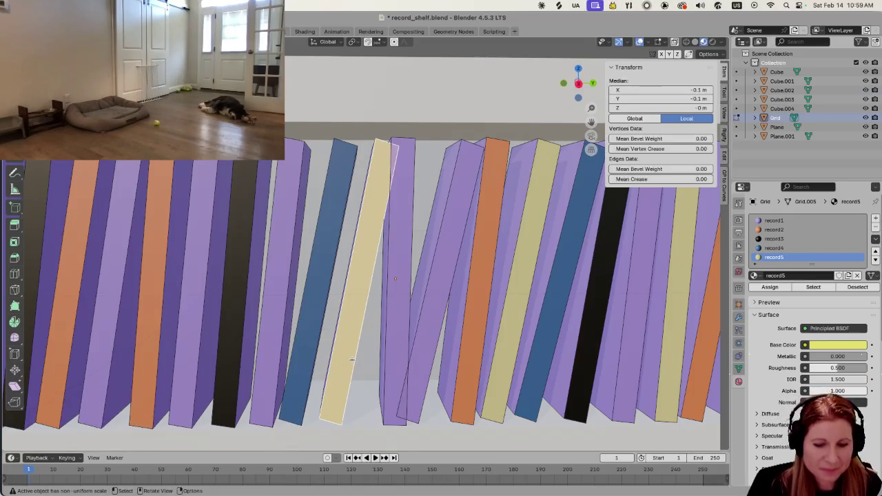
key("l")
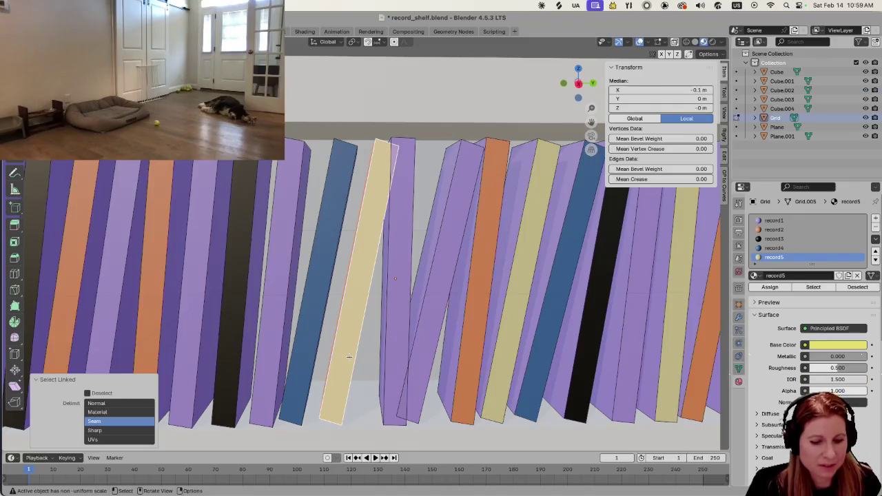
key("r")
key("x")
left_click(409, 352)
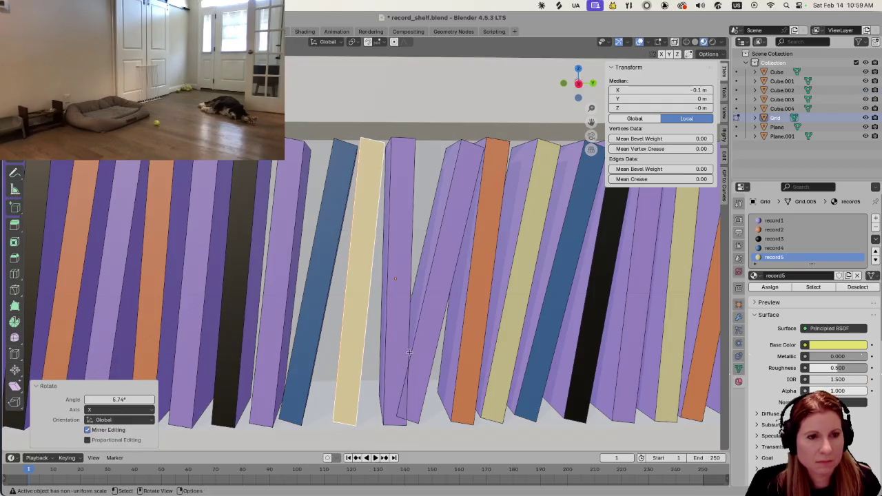
left_click(417, 360)
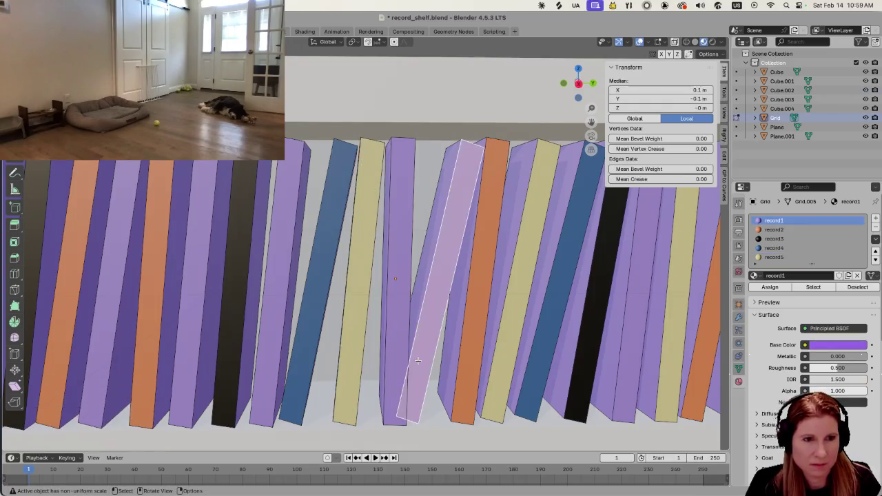
Rotate the whole purple record upright around the X axis
key("l")
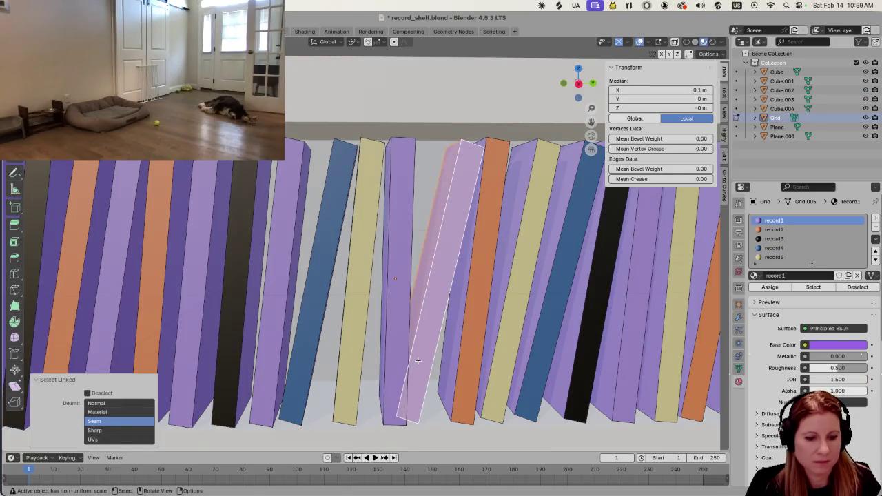
key("r")
key("x")
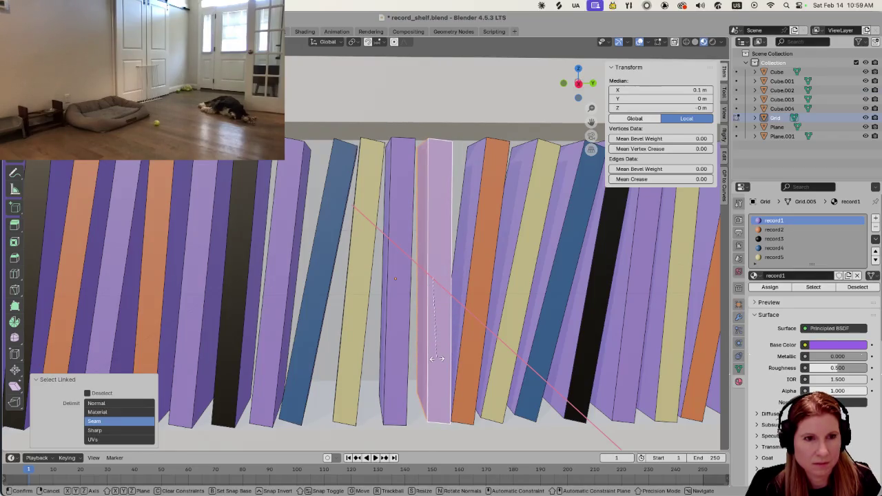
left_click(436, 358)
Slide the orange record along Y, then tilt it on Y and straighten it on X
left_click(467, 371)
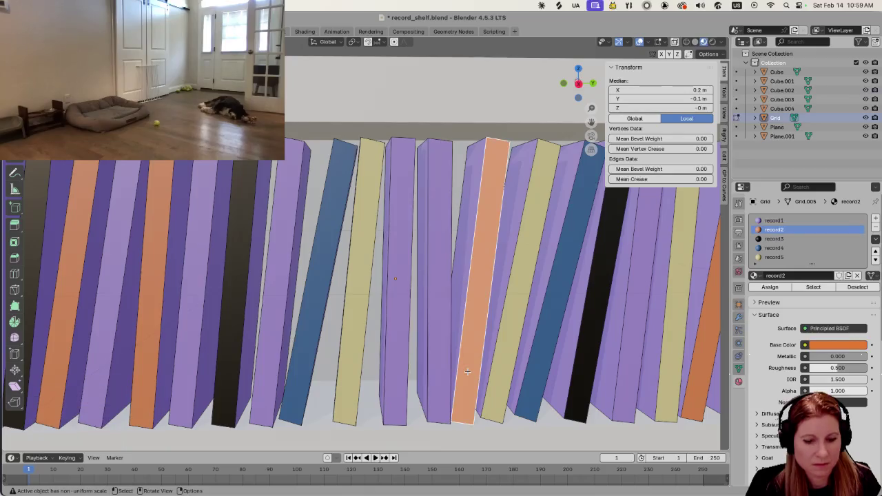
key("l")
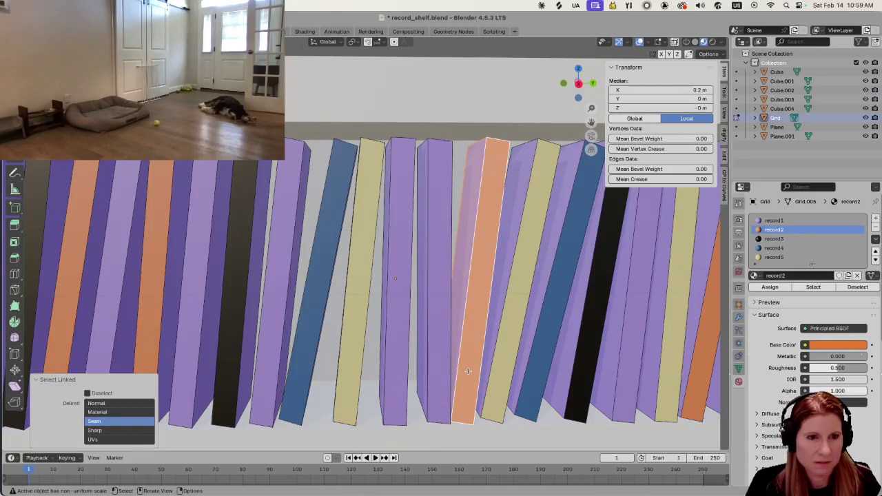
key("g")
key("y")
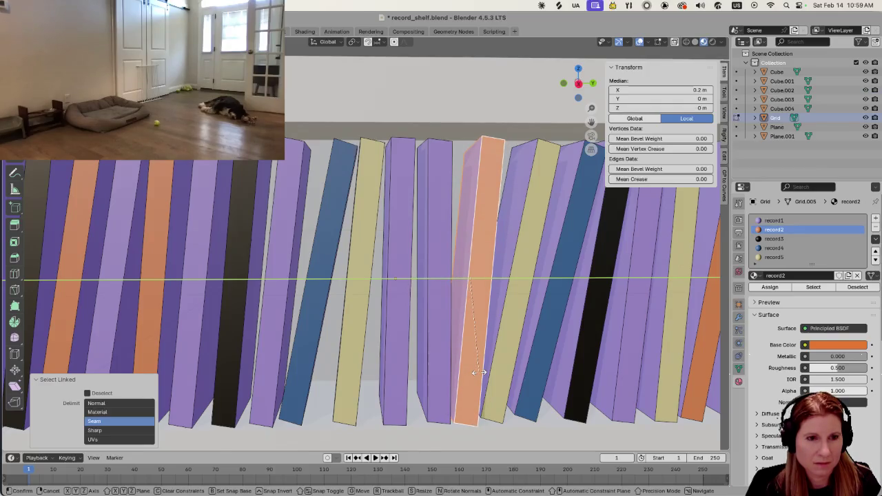
left_click(478, 372)
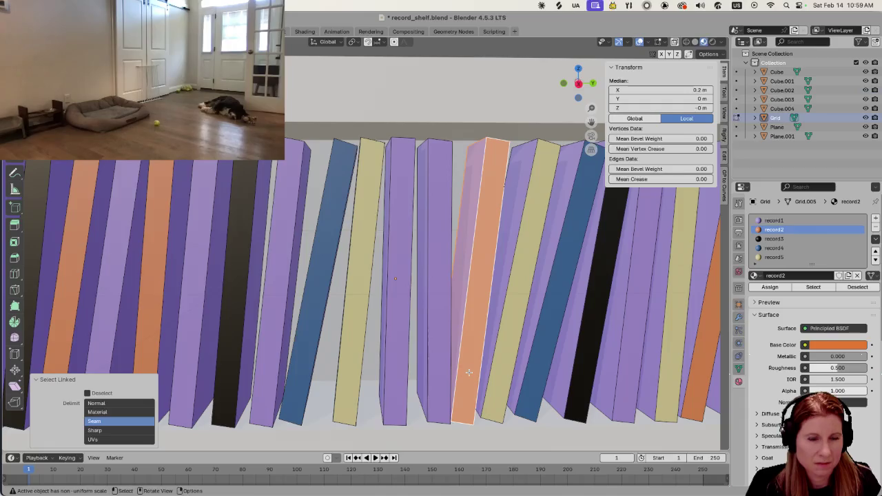
key("r")
key("y")
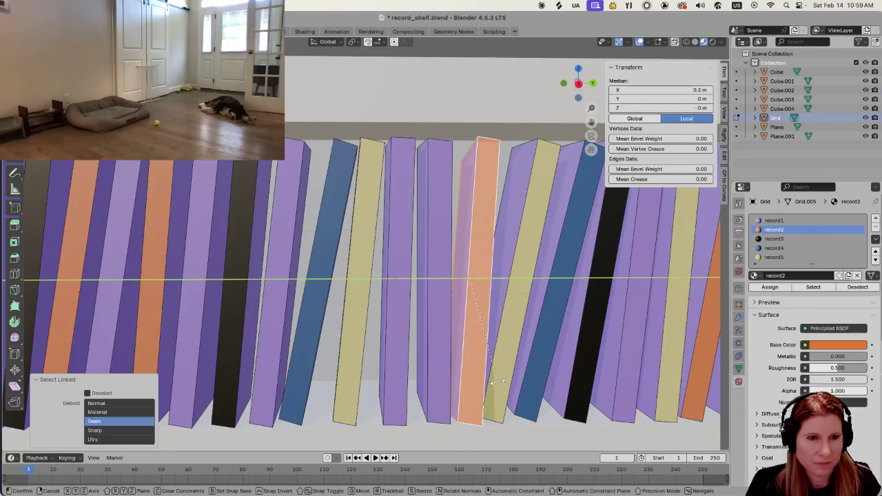
left_click(497, 381)
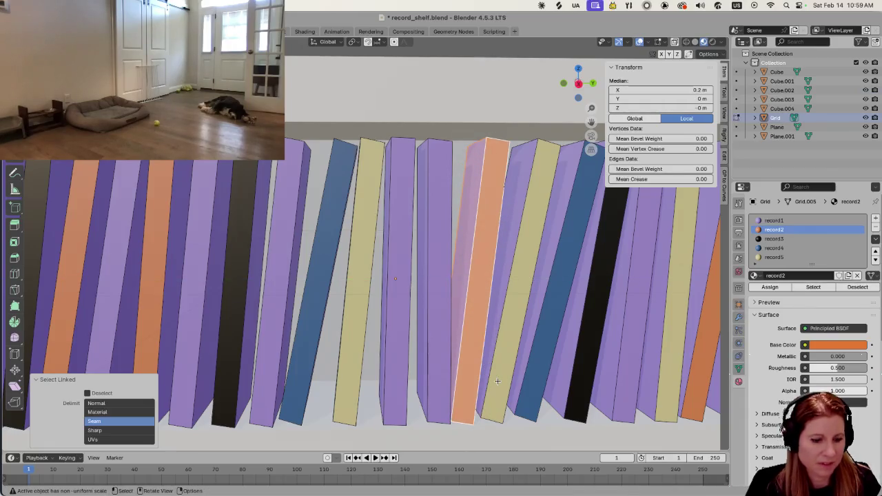
key("r")
key("x")
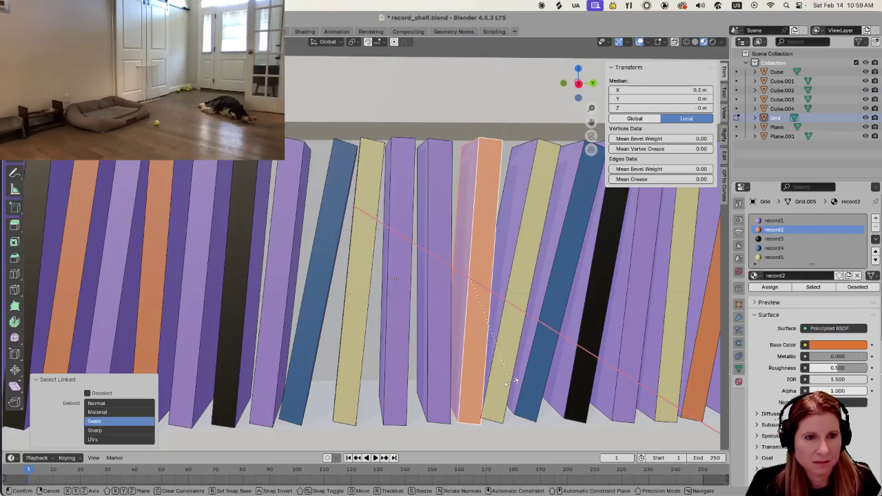
left_click(511, 381)
Tilt the light-purple record 4° on X, nudge it along Y, then slightly counter-tilt it
left_click(439, 396)
key("l")
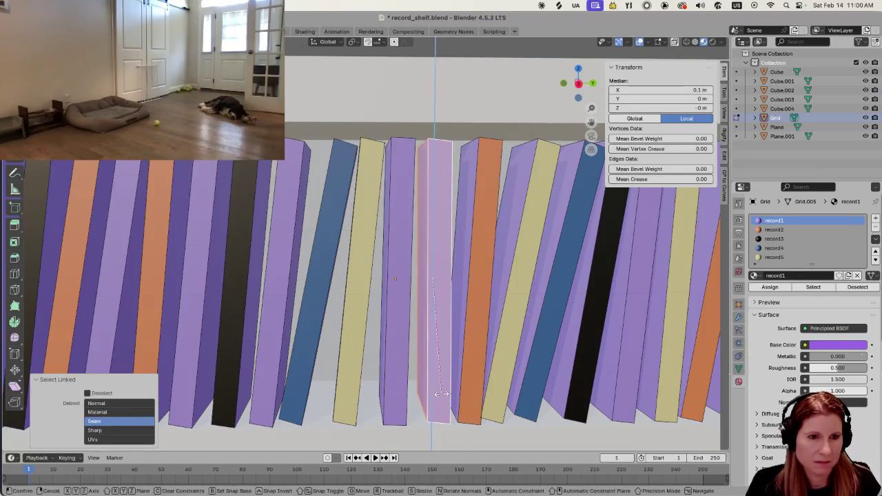
key("r")
key("x")
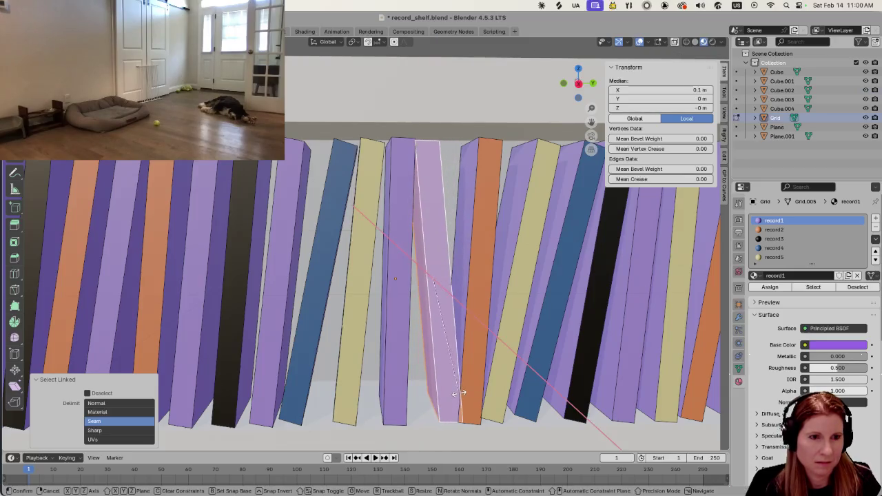
key("4")
key("Return")
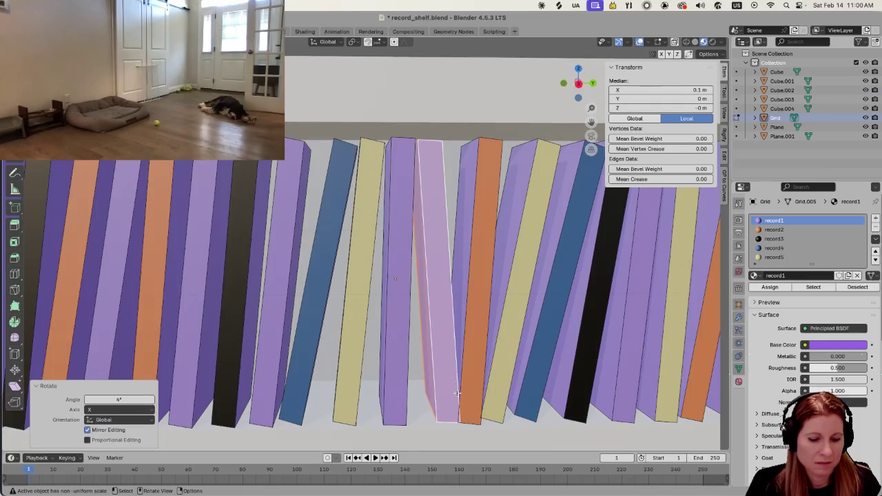
key("g")
key("y")
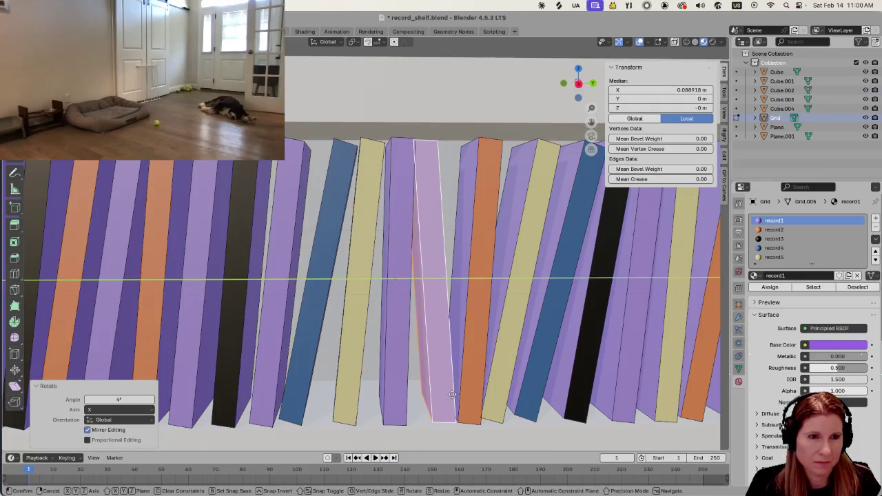
left_click(452, 395)
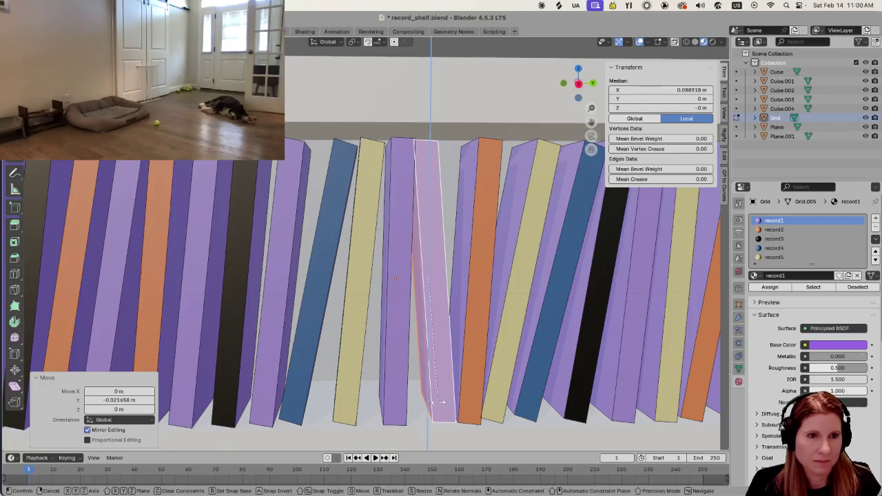
key("g")
key("x")
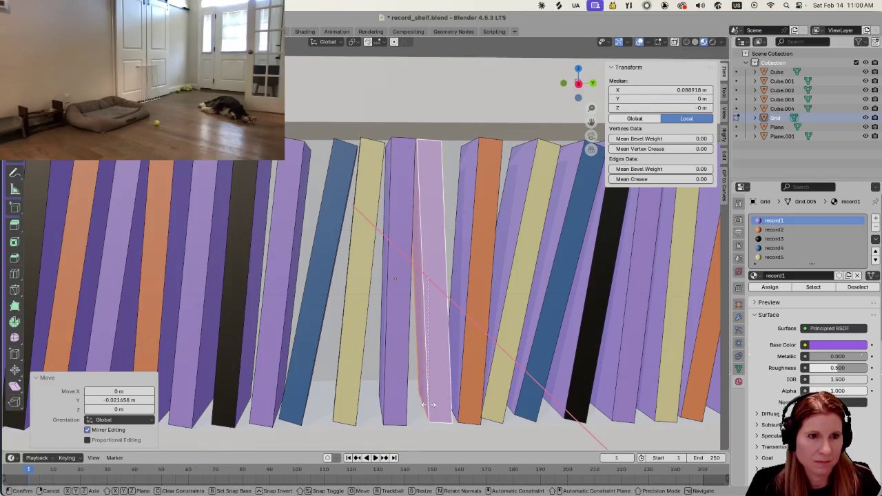
left_click(427, 404)
scroll(420, 403, "down", 3)
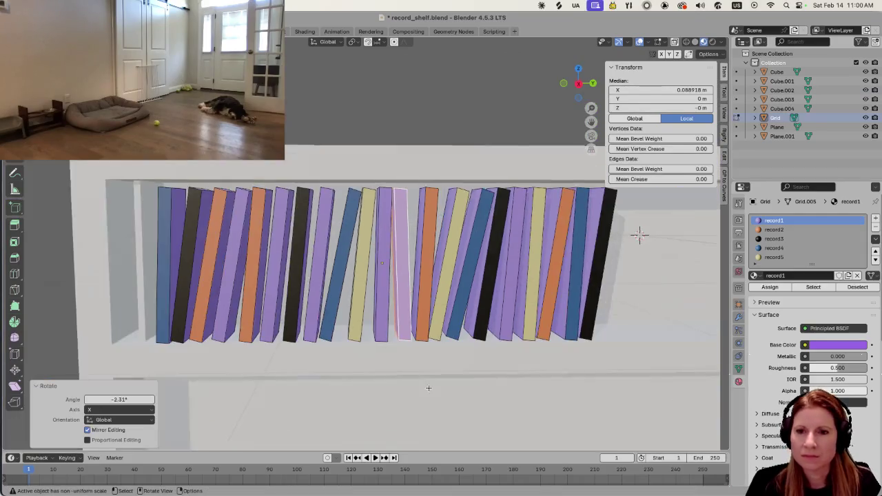
Zoom out over the shelf, deselect all records, then select the shelf's Plane object
scroll(416, 402, "down", 2)
scroll(437, 431, "down", 1)
scroll(440, 432, "down", 2)
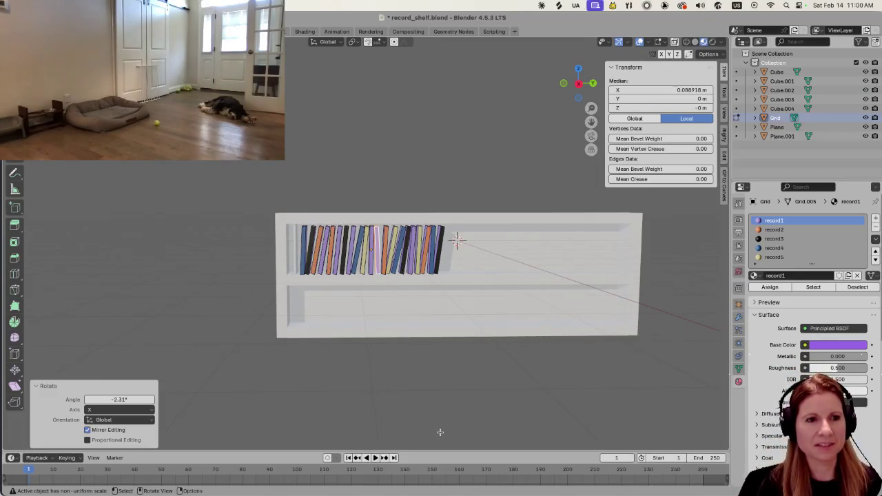
scroll(434, 422, "down", 1)
scroll(413, 410, "down", 3)
left_click(364, 372)
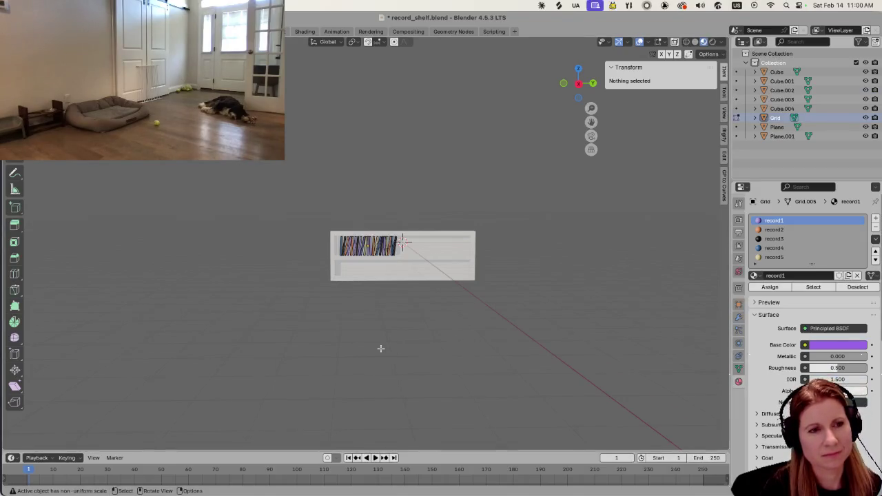
scroll(379, 348, "up", 5)
left_click(496, 308)
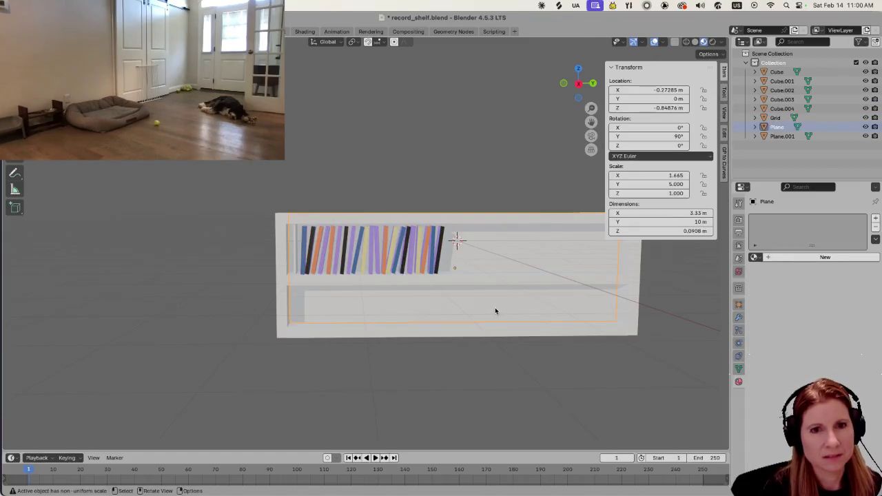
middle_click_drag(495, 310, 546, 366)
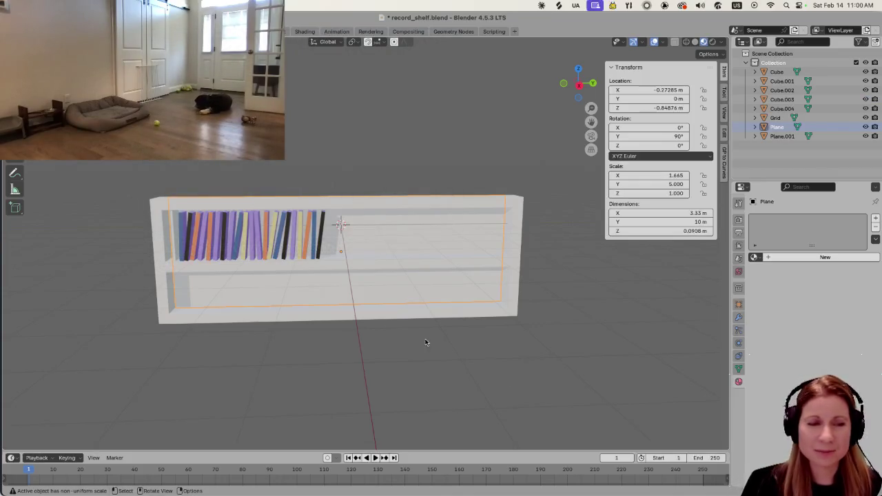
scroll(331, 326, "up", 2)
middle_click_drag(338, 324, 439, 319)
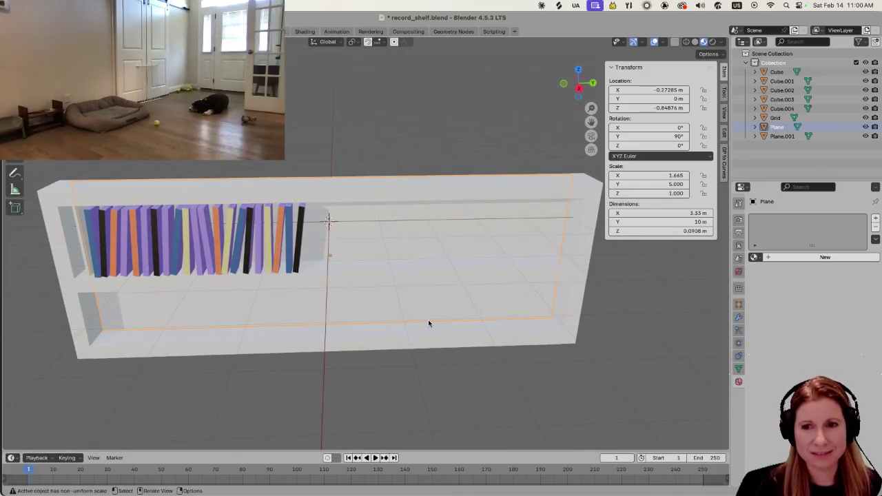
scroll(415, 322, "up", 2)
scroll(415, 322, "down", 3)
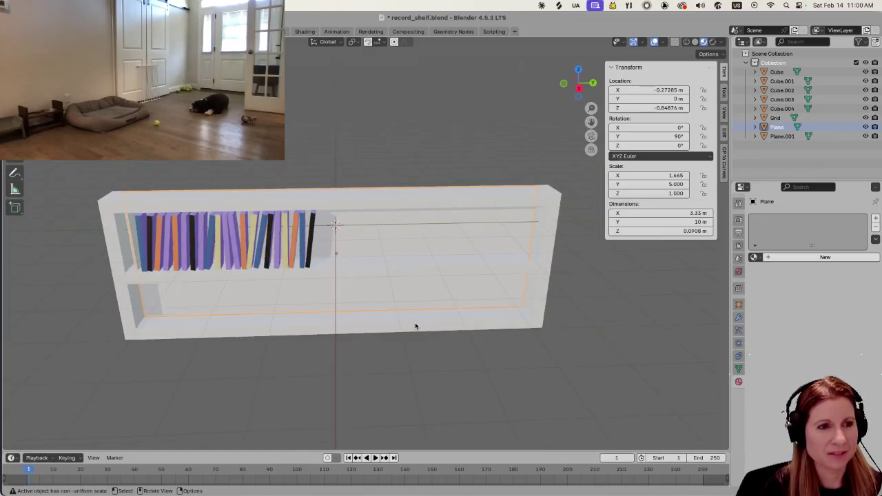
scroll(416, 326, "down", 2)
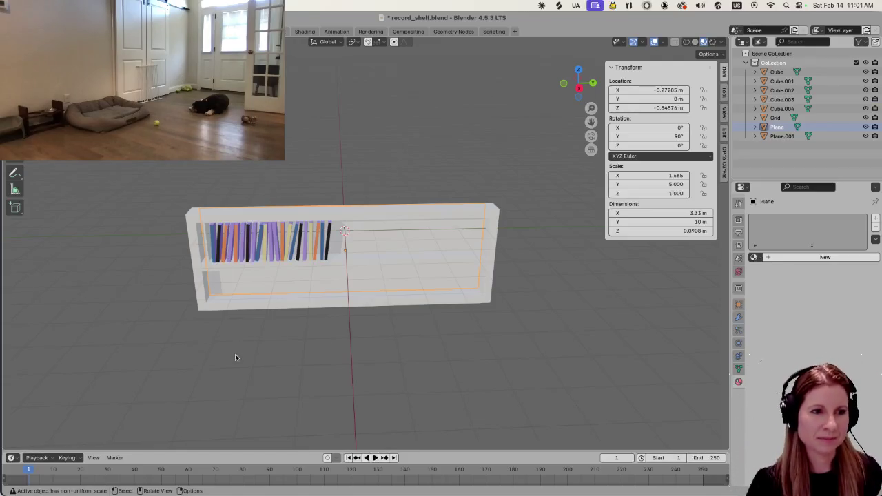
scroll(238, 360, "up", 2)
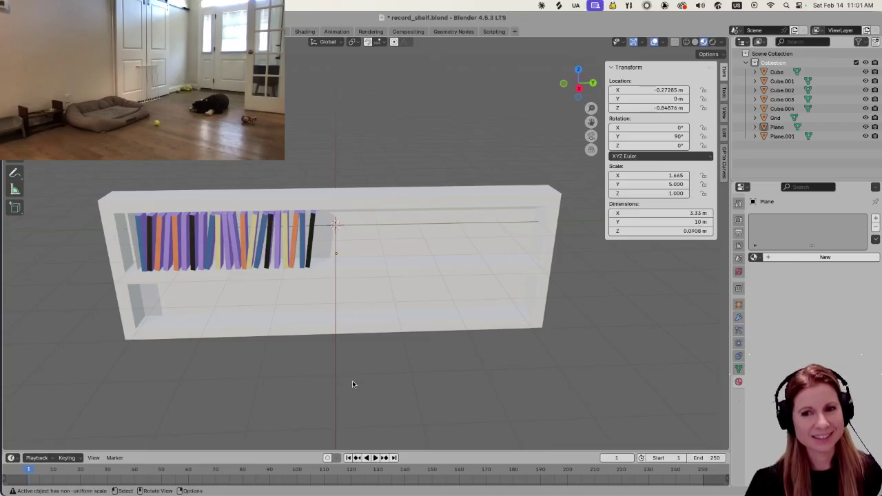
middle_click_drag(509, 370, 492, 383)
key("KP_5")
key("KP_5")
mouse_move(416, 365)
middle_mouse_down()
mouse_move(432, 359)
mouse_move(390, 330)
middle_mouse_up()
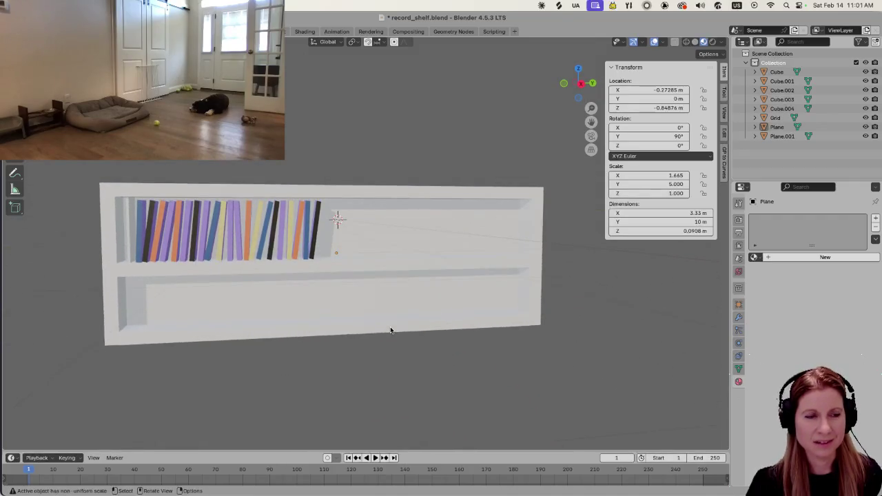
scroll(383, 336, "up", 1)
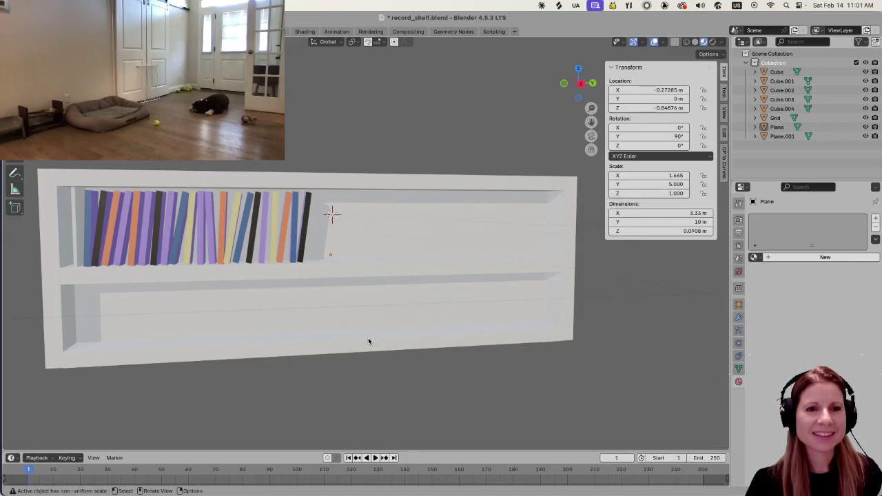
scroll(368, 341, "down", 2)
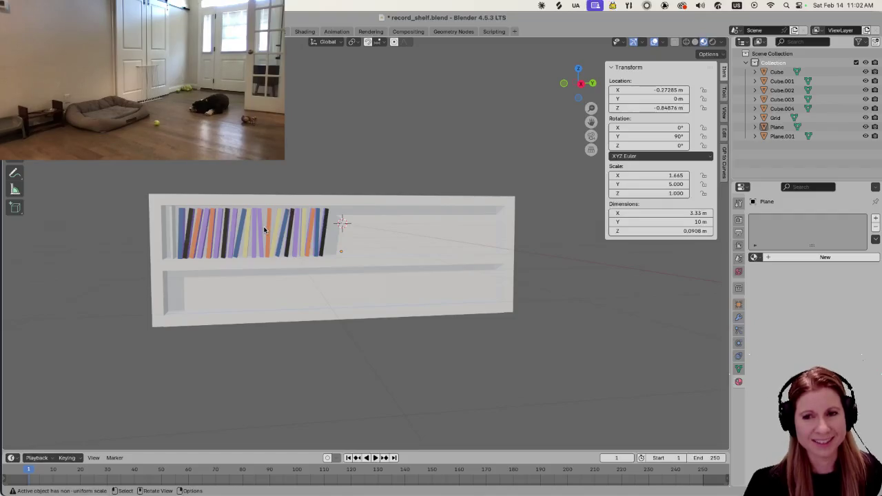
scroll(202, 242, "up", 3)
scroll(202, 241, "down", 3)
scroll(259, 253, "up", 4)
mouse_move(420, 271)
middle_mouse_down()
mouse_move(344, 263)
mouse_move(392, 268)
middle_mouse_up()
scroll(392, 268, "up", 2)
scroll(294, 269, "up", 3)
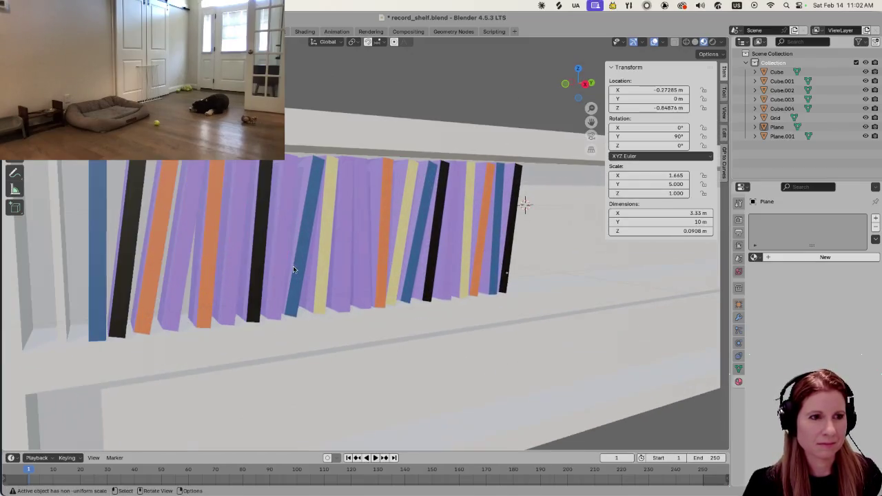
scroll(294, 266, "down", 2)
middle_click_drag(328, 240, 482, 269)
scroll(369, 228, "up", 2)
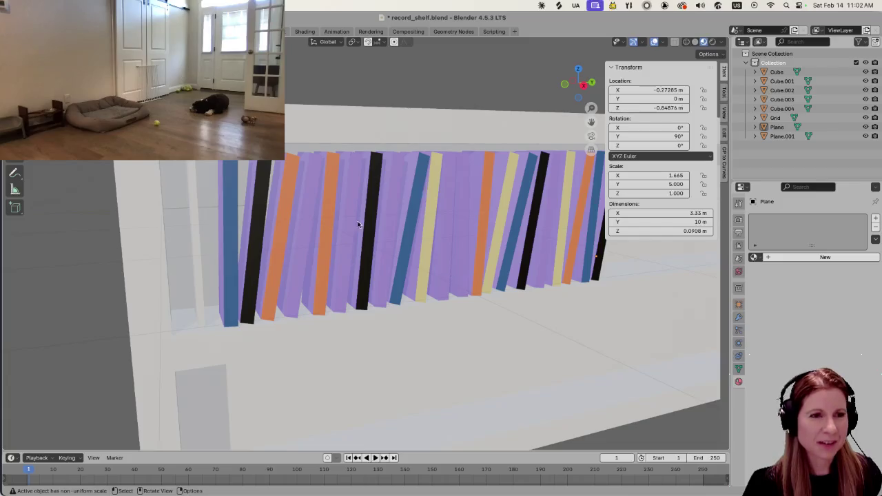
left_click(197, 258)
Delete the thin Plane.001 panel and reframe a more frontal view of the shelf
key("Delete")
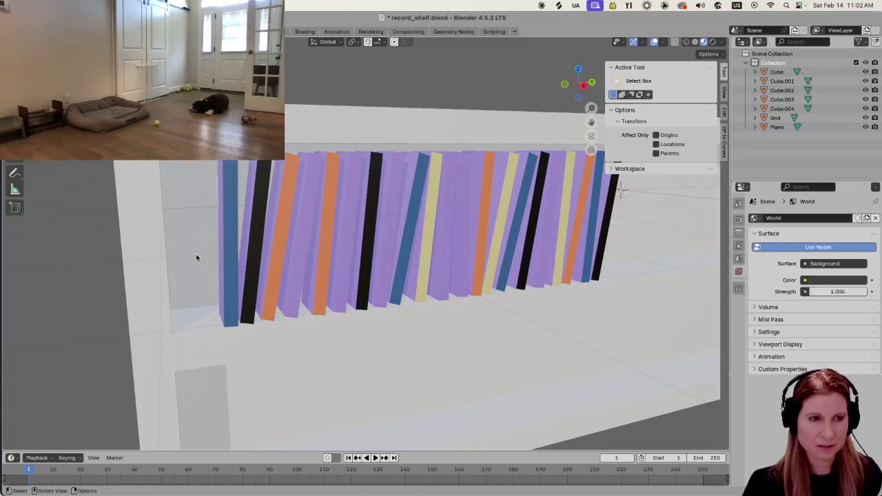
scroll(189, 255, "down", 4)
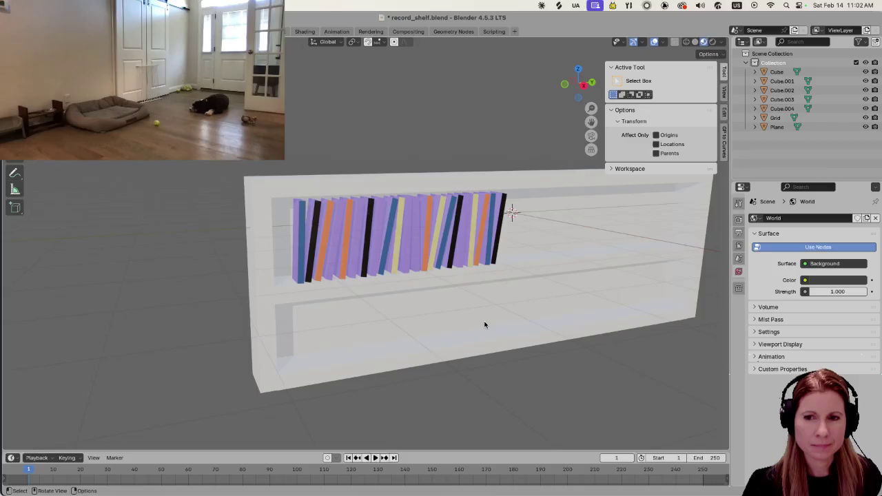
middle_click_drag(490, 324, 382, 307)
scroll(381, 307, "up", 2)
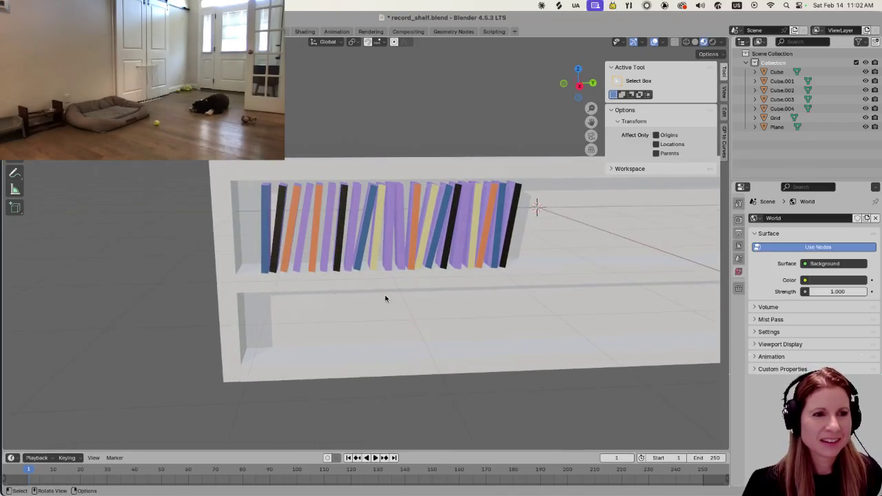
Move the records grid −0.381 m along Y toward the shelf's left end
left_click(370, 232)
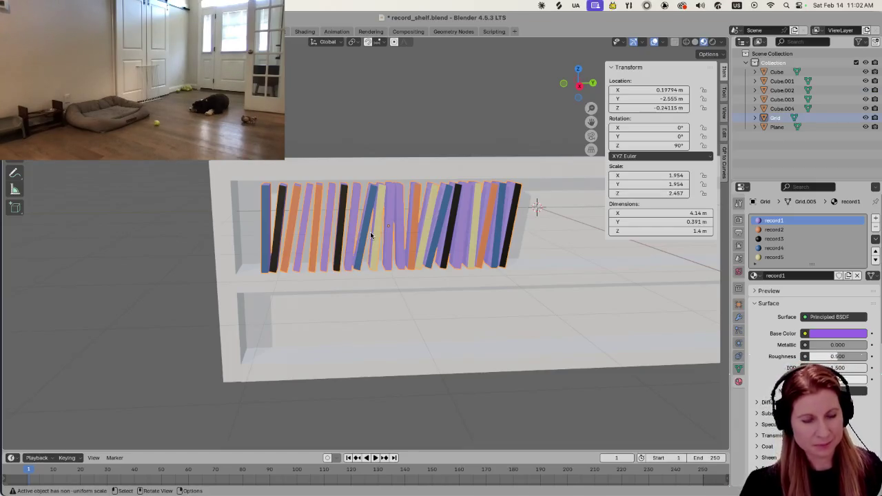
key("g")
key("y")
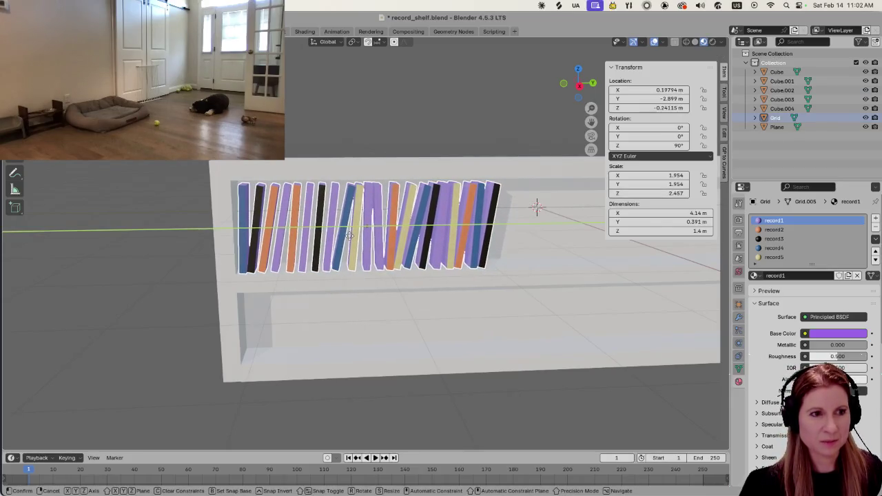
left_click(349, 237)
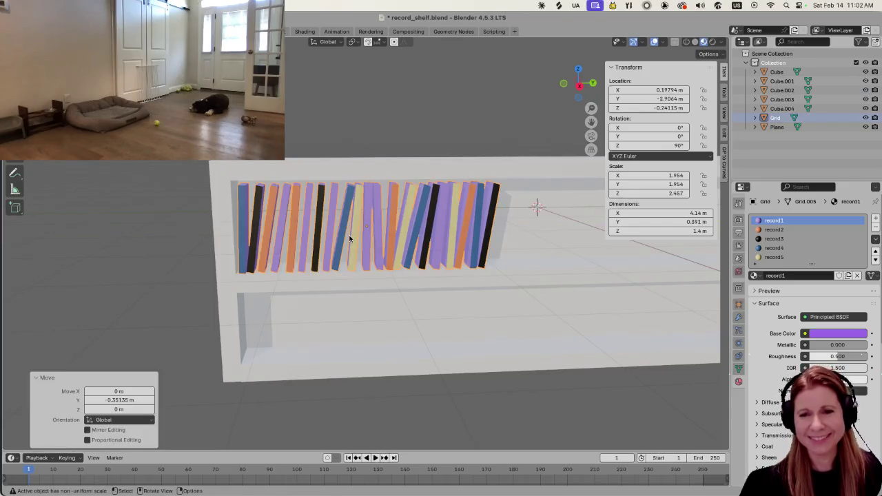
Check the records' new position against the shelf Plane, then deselect the records
scroll(348, 234, "up", 1)
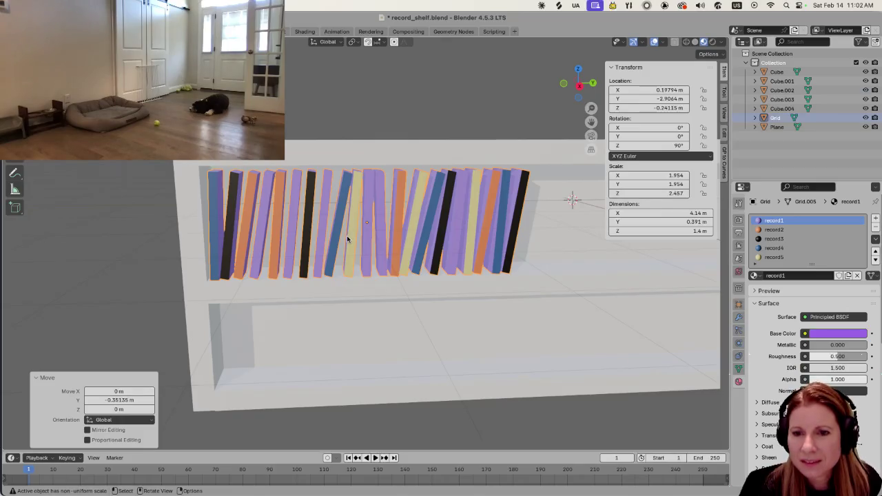
scroll(347, 235, "down", 2)
scroll(346, 235, "down", 2)
scroll(432, 348, "up", 1)
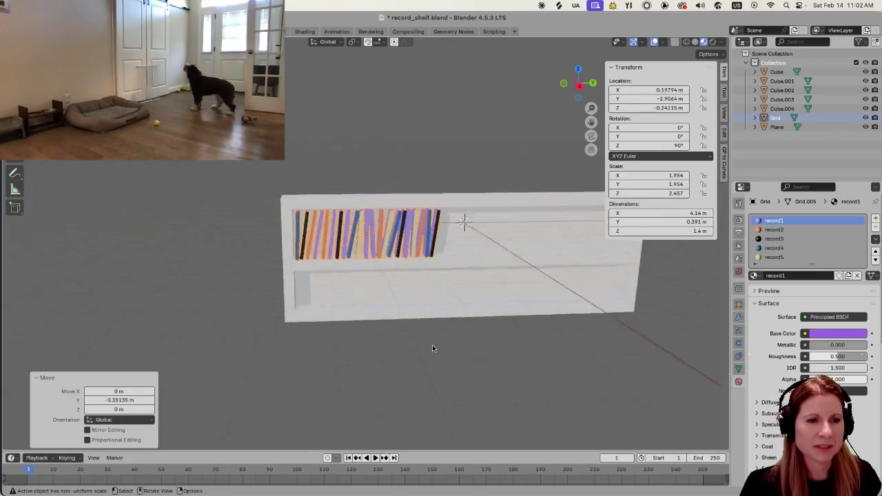
scroll(432, 348, "up", 3)
left_click(403, 301)
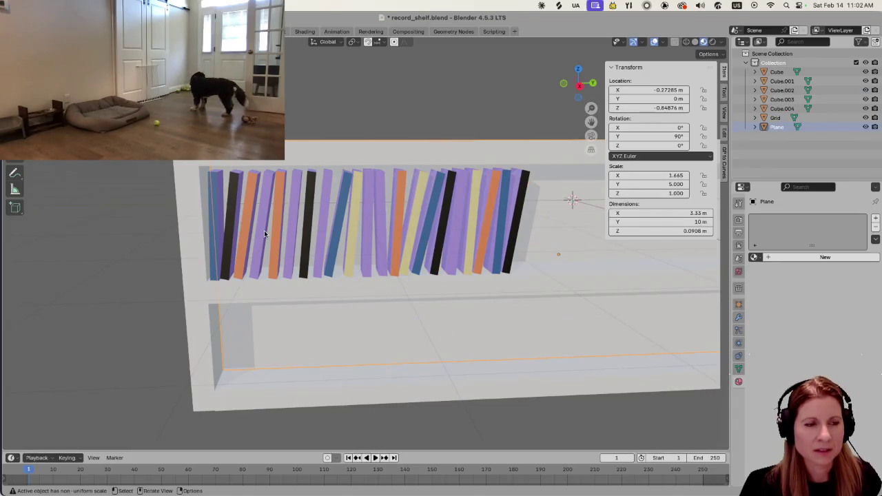
left_click(310, 232)
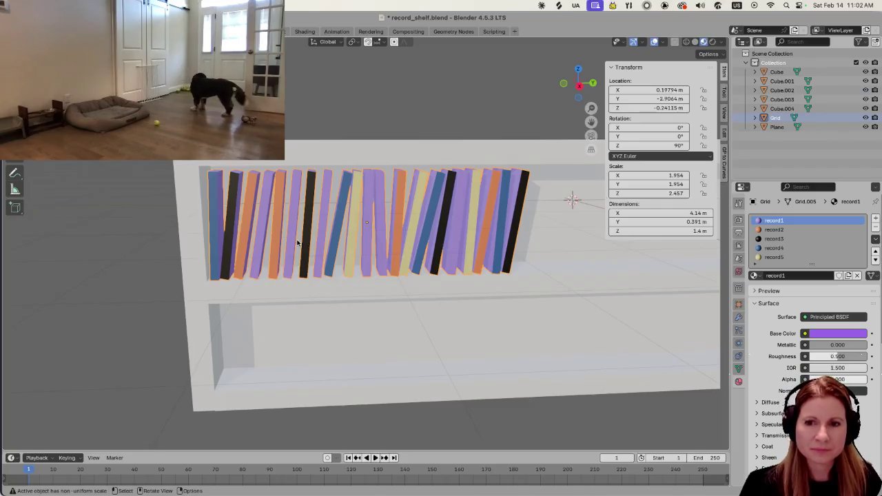
scroll(288, 248, "up", 1)
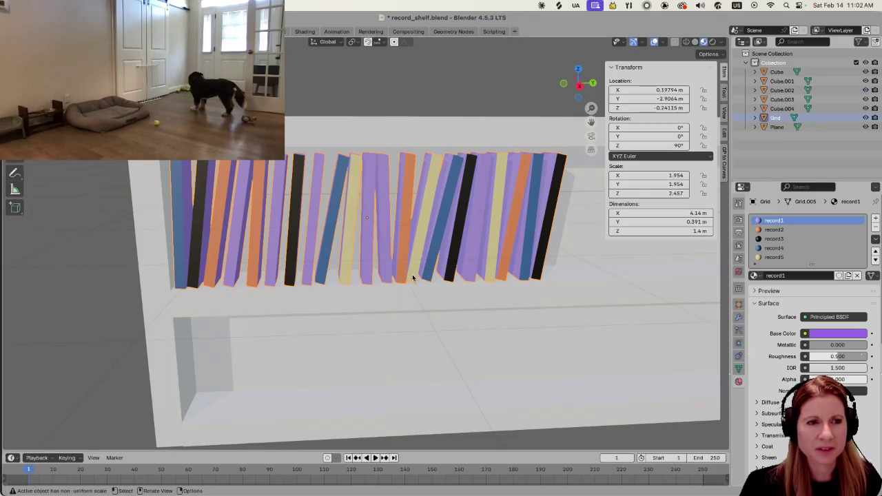
key("alt+a")
Enter Edit Mode on the records grid and select the whole leftmost record
left_click(183, 211)
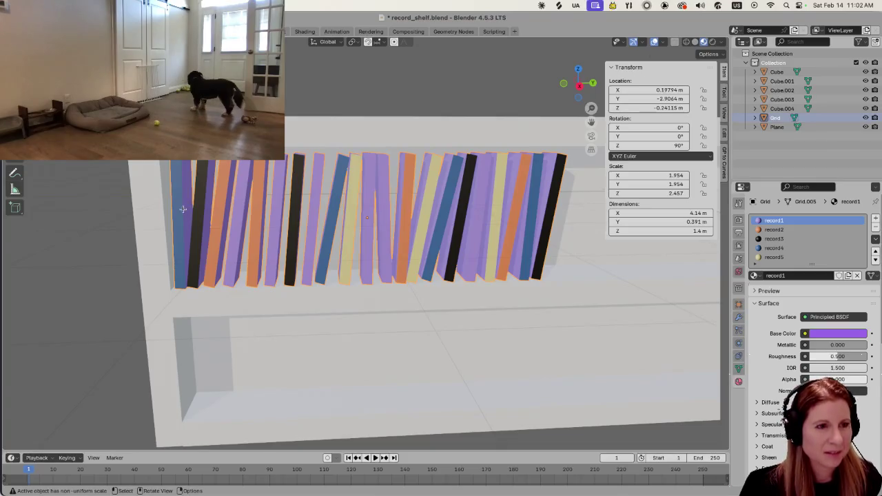
key("Tab")
left_click(182, 209)
key("l")
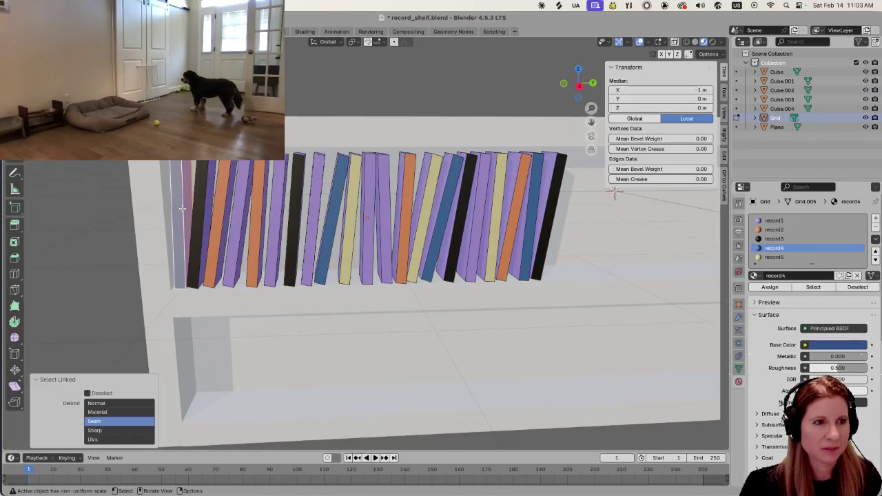
key("l")
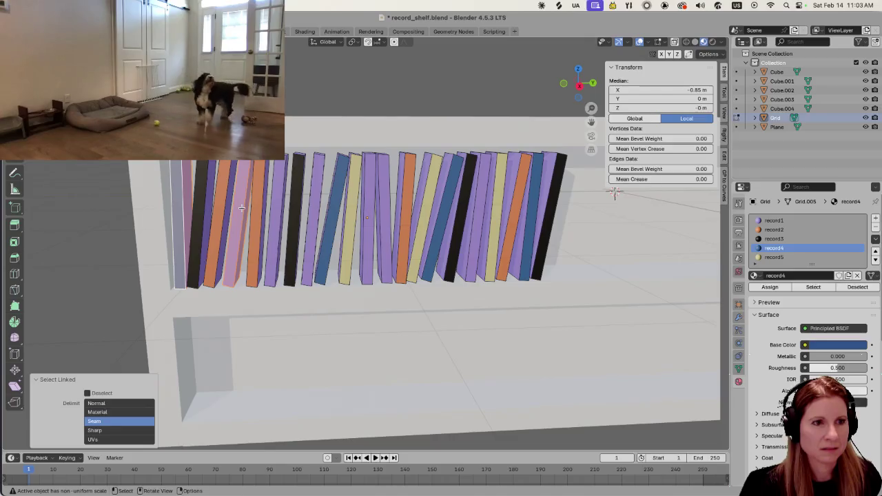
key("l")
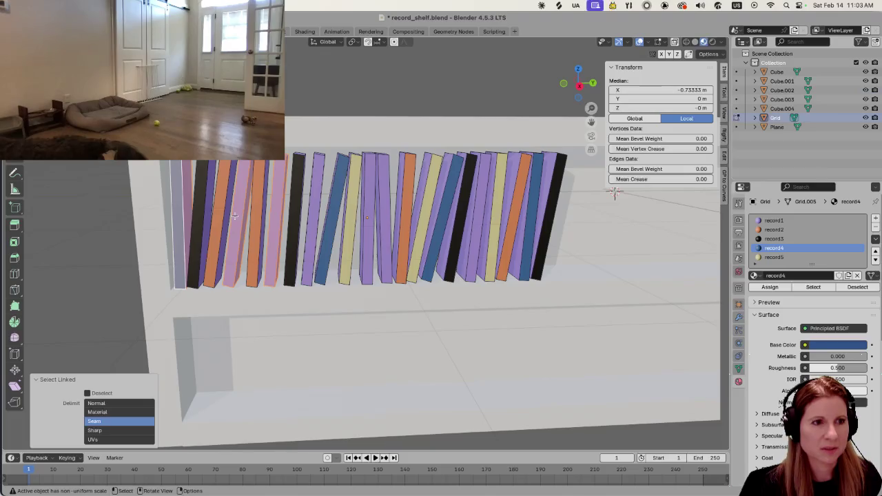
key("ctrl+z")
key("ctrl+z")
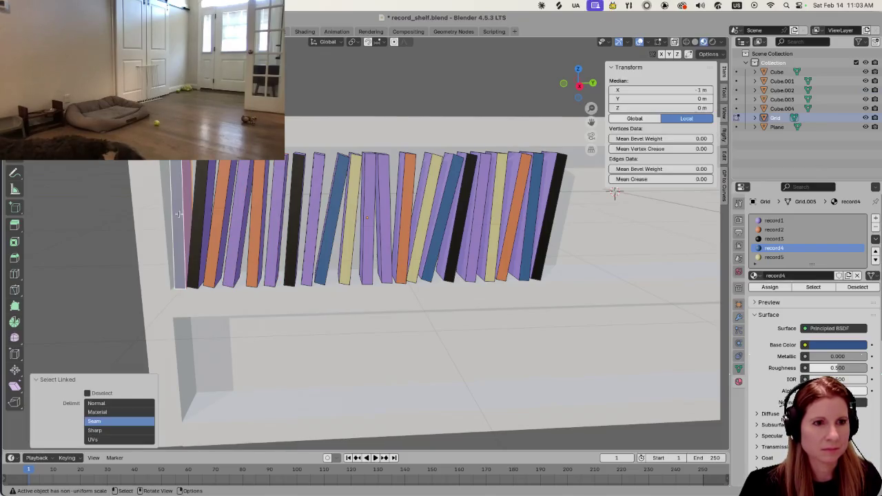
Add middle, orange and yellow records and assign all the purple record1 material
key("l")
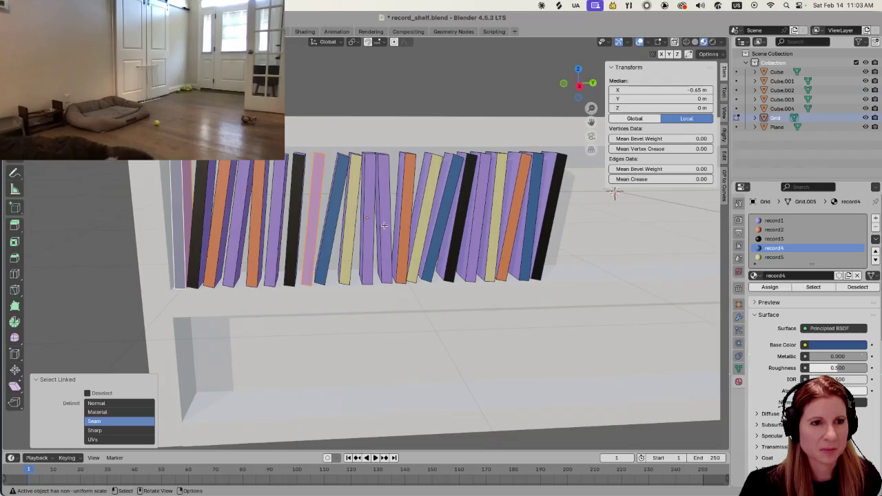
key("l")
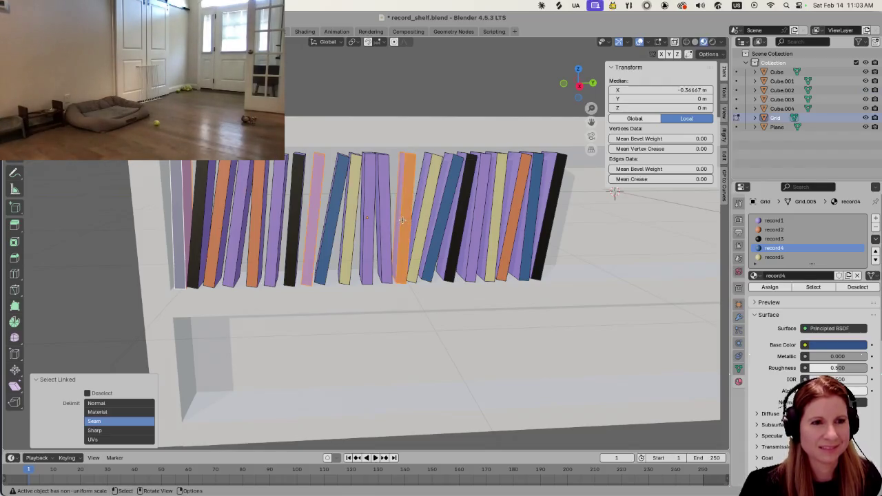
key("l")
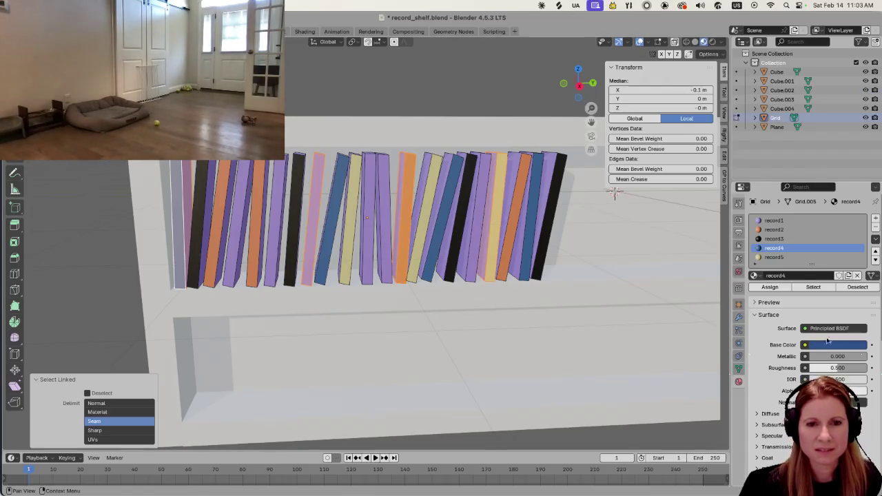
left_click(784, 220)
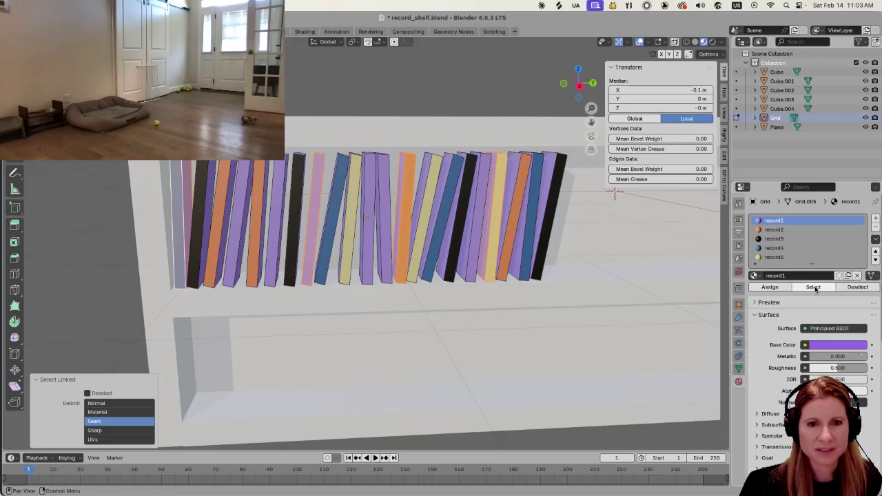
left_click(773, 288)
key("alt+a")
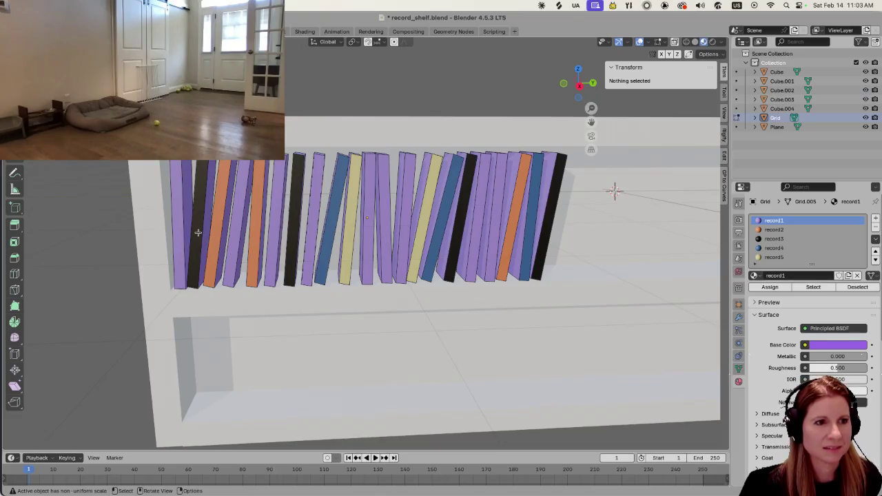
Select five more records from left to right and choose the orange record2 slot
key("l")
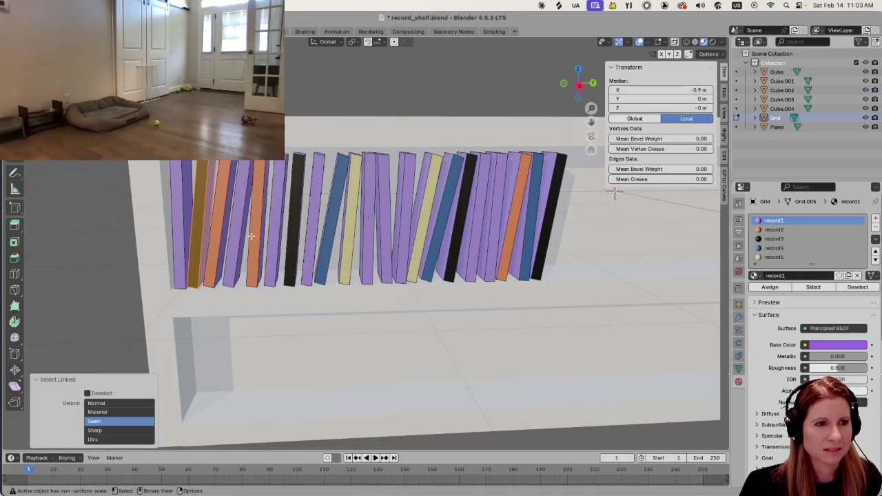
key("l")
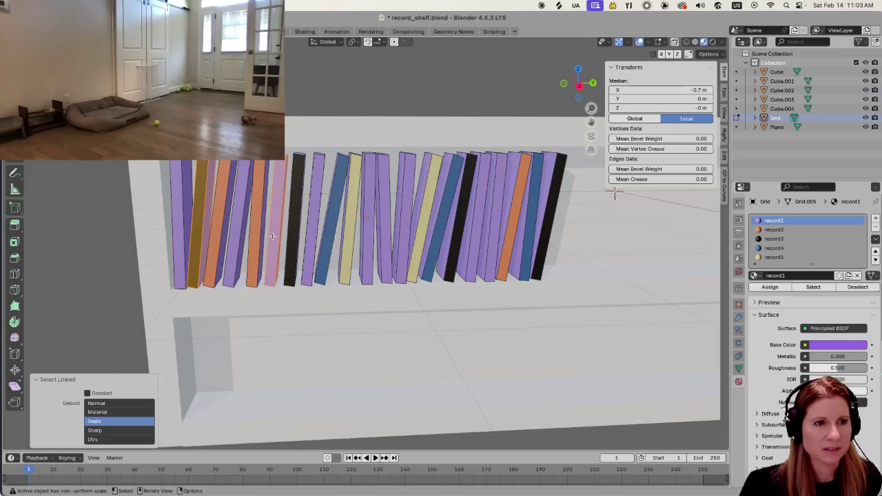
key("l")
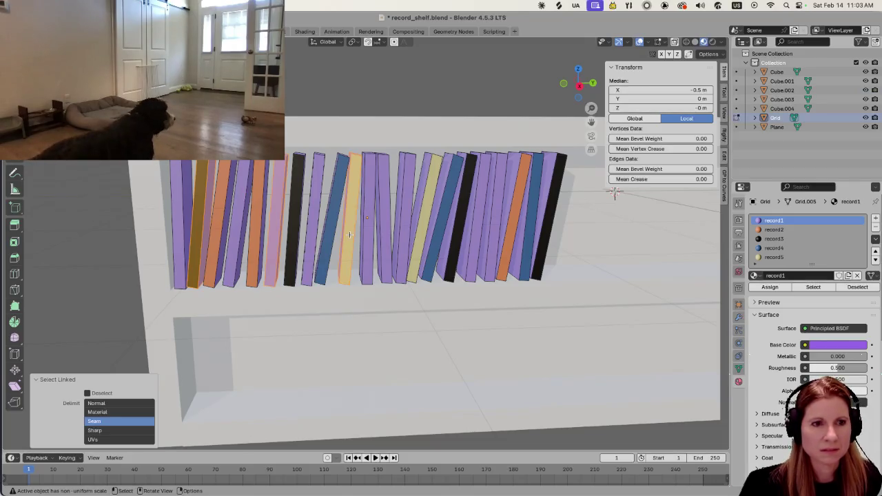
key("l")
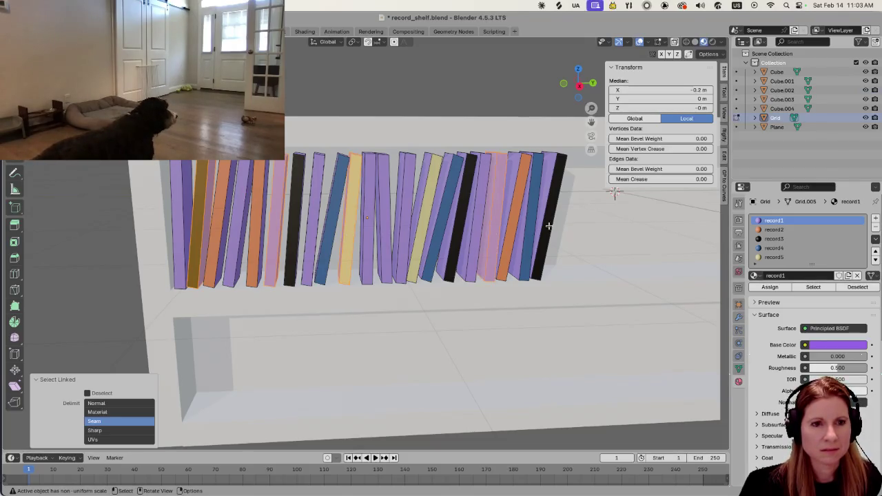
key("l")
left_click(779, 229)
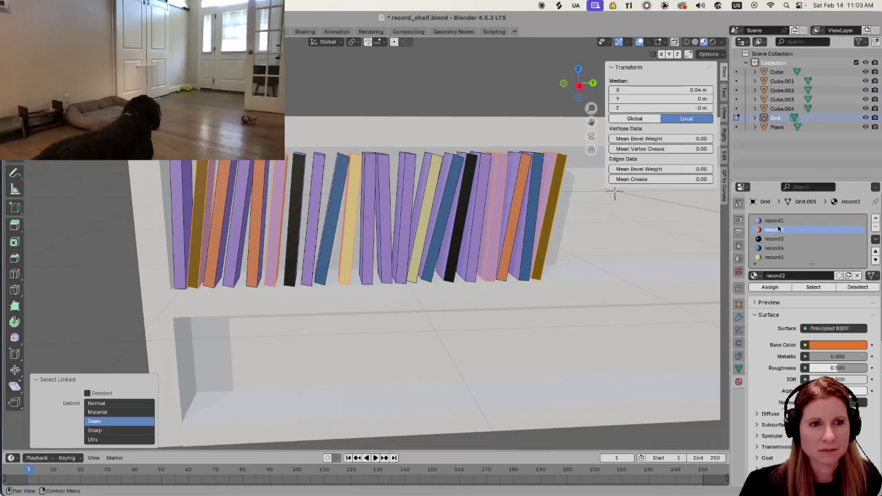
Assign the orange record2 material to the selected records and clear the selection
left_click(813, 287)
left_click(769, 286)
left_click(555, 296)
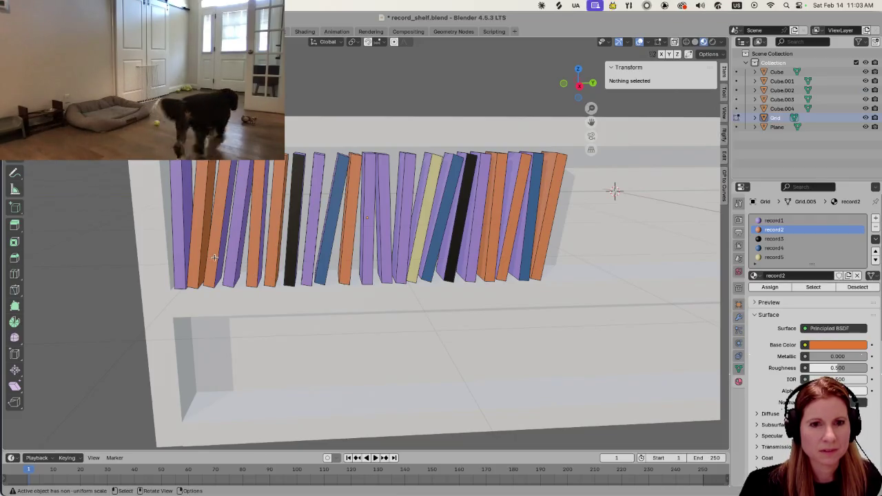
Select four records, including two blue ones, and assign them the black record3 material
key("l")
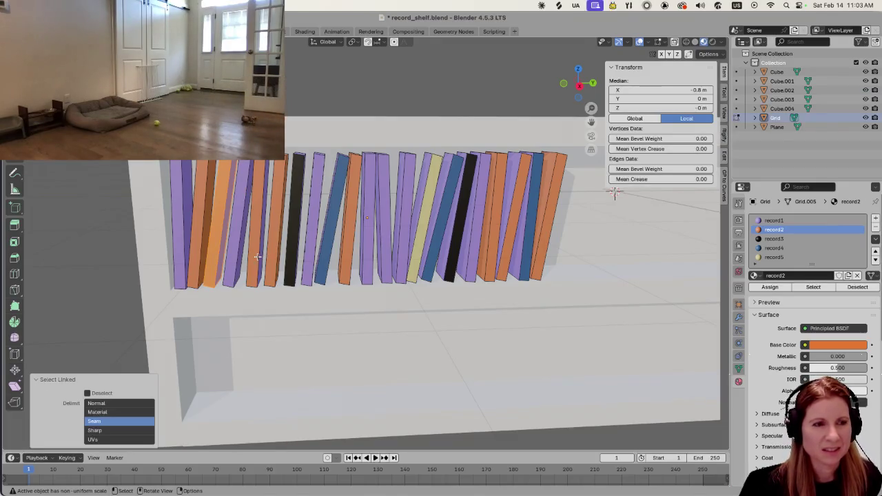
key("l")
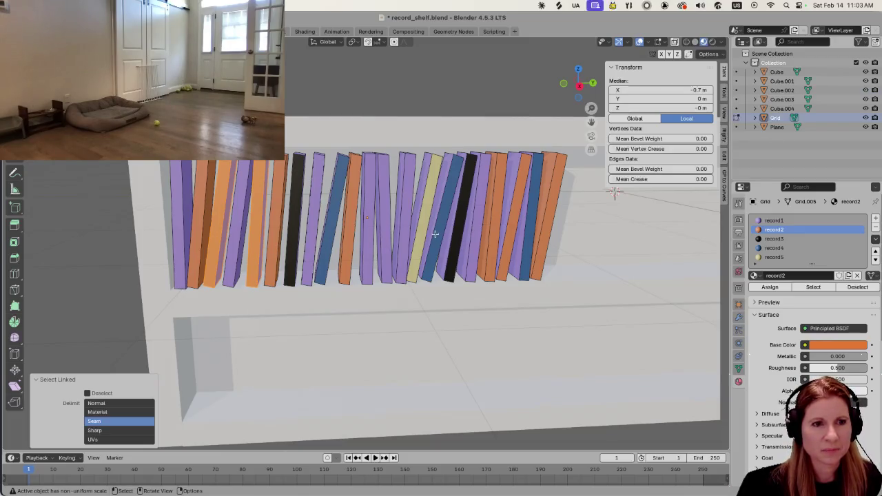
key("l")
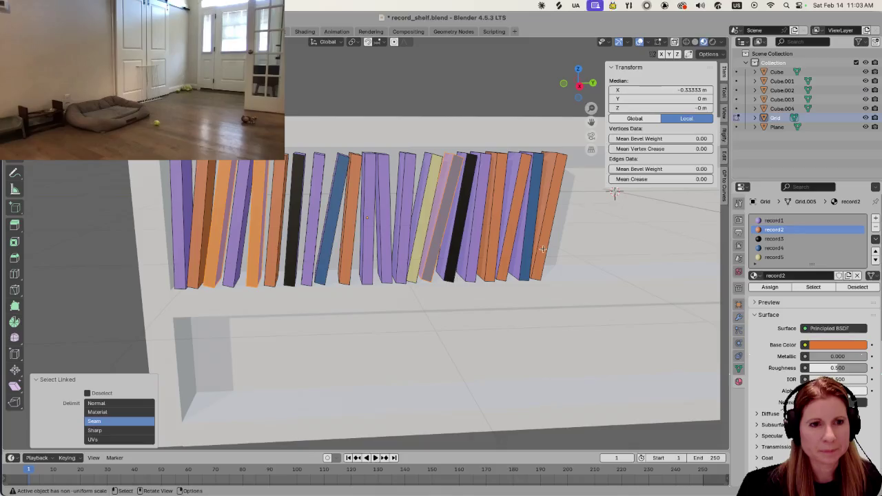
key("l")
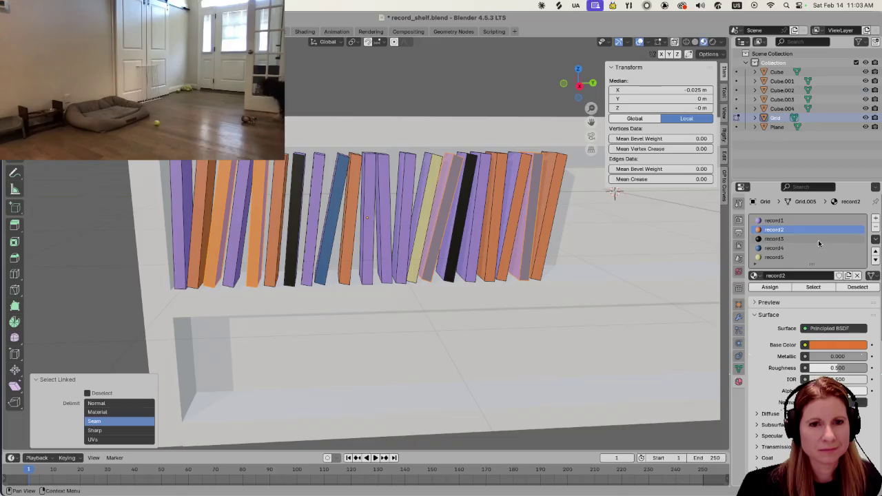
left_click(792, 238)
left_click(769, 286)
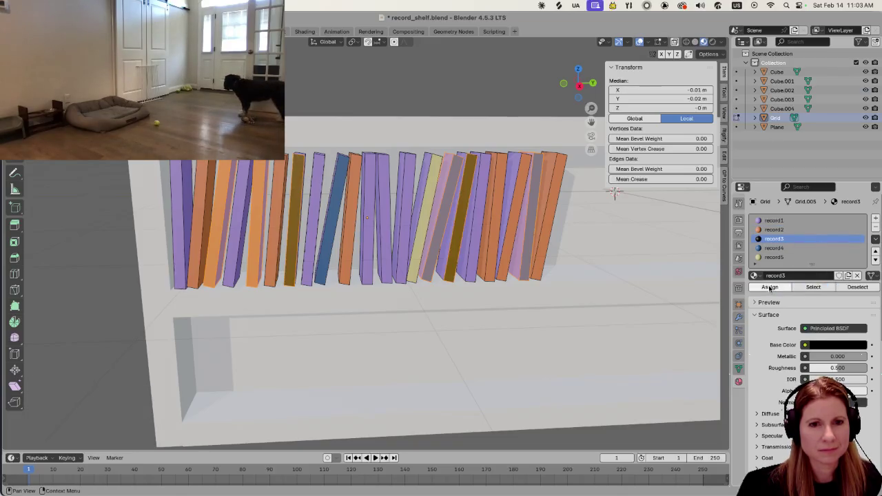
Make three records in the middle, right and left blue with the record4 material
left_click(558, 293)
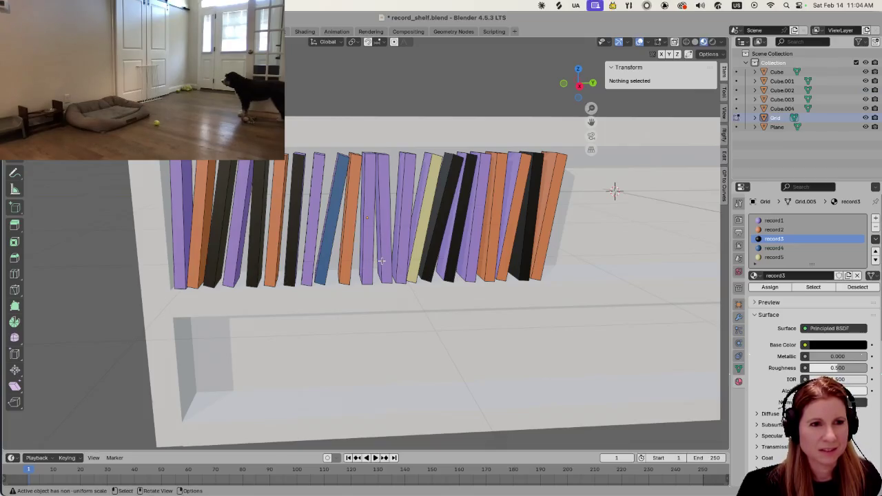
key("l")
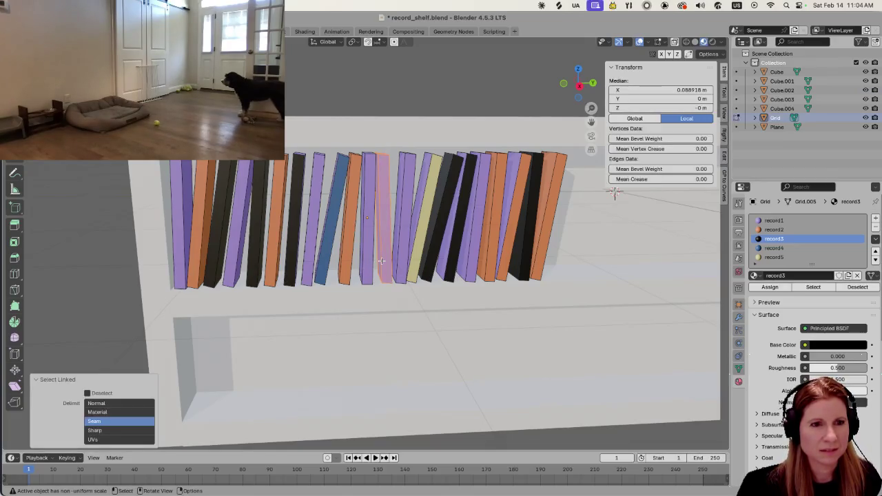
key("l")
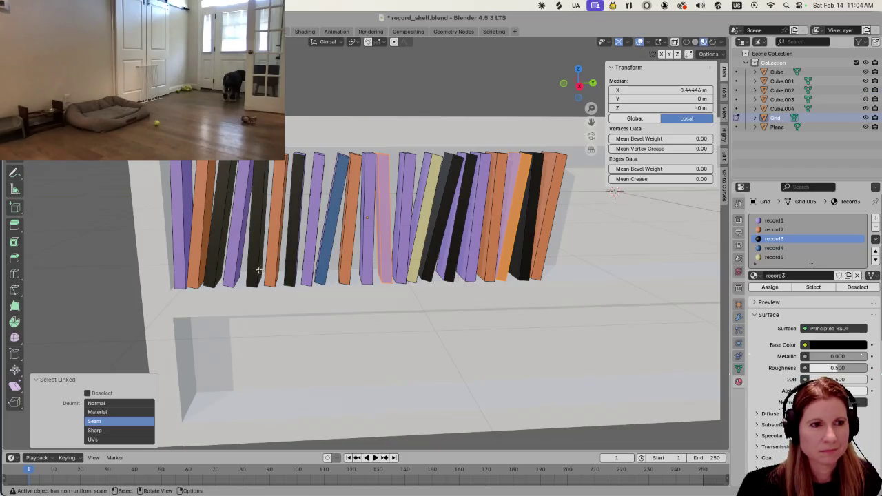
key("l")
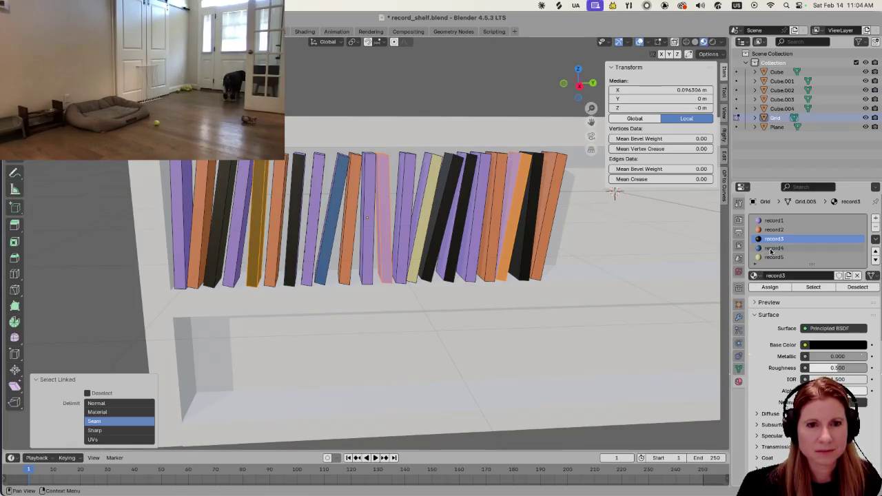
left_click(772, 248)
left_click(770, 287)
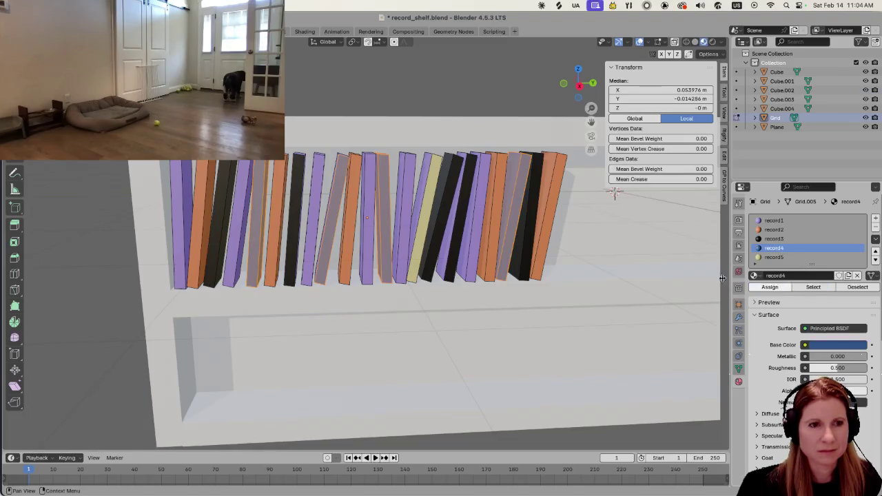
Assign the yellow record5 material to three selected records, including the rightmost orange one
left_click(363, 348)
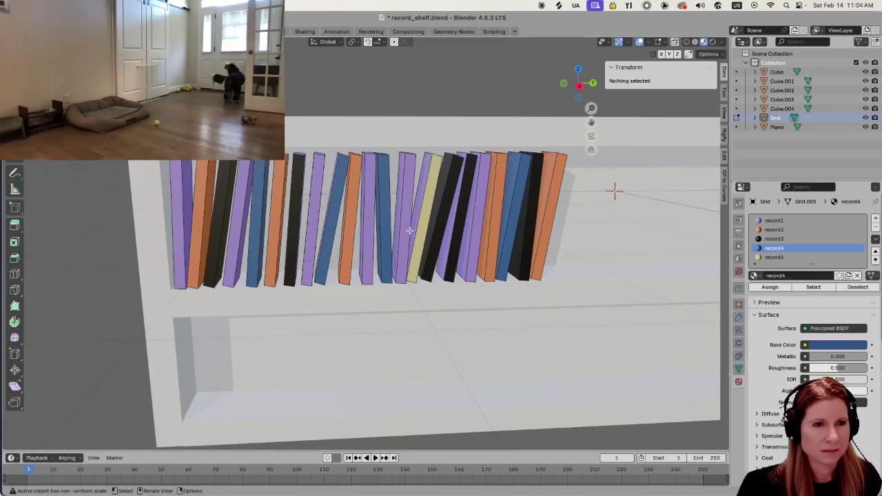
key("l")
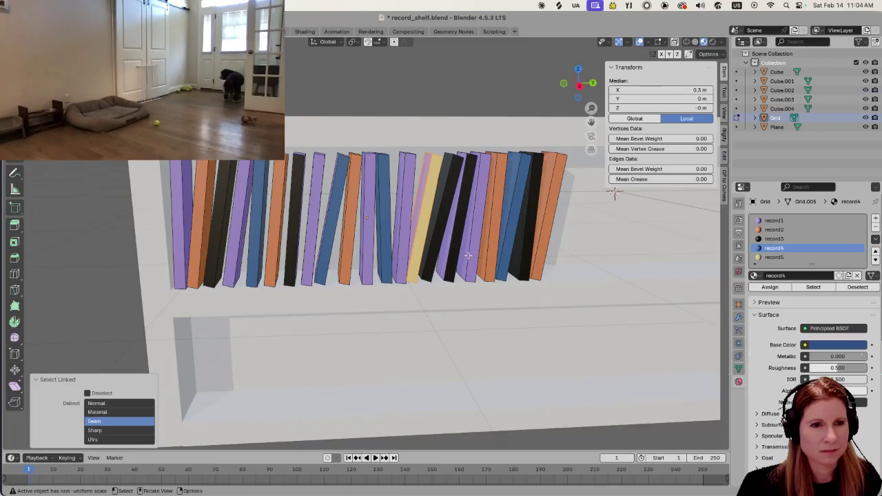
key("l")
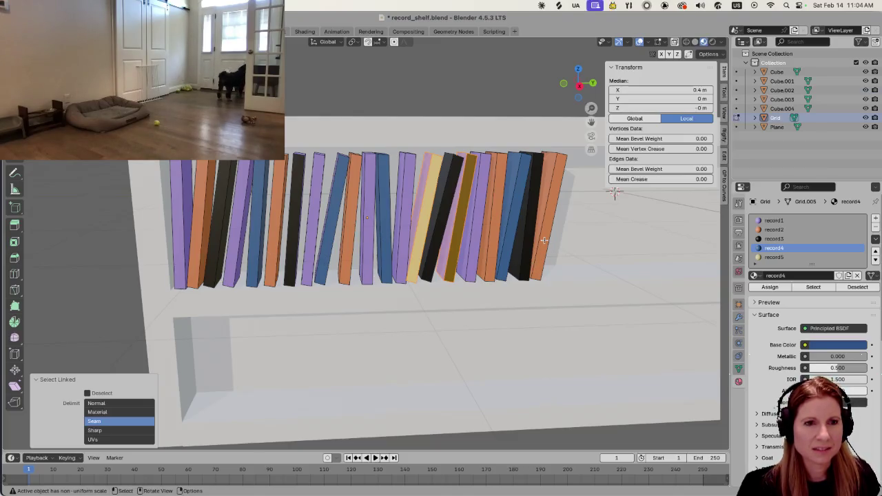
key("l")
left_click(774, 257)
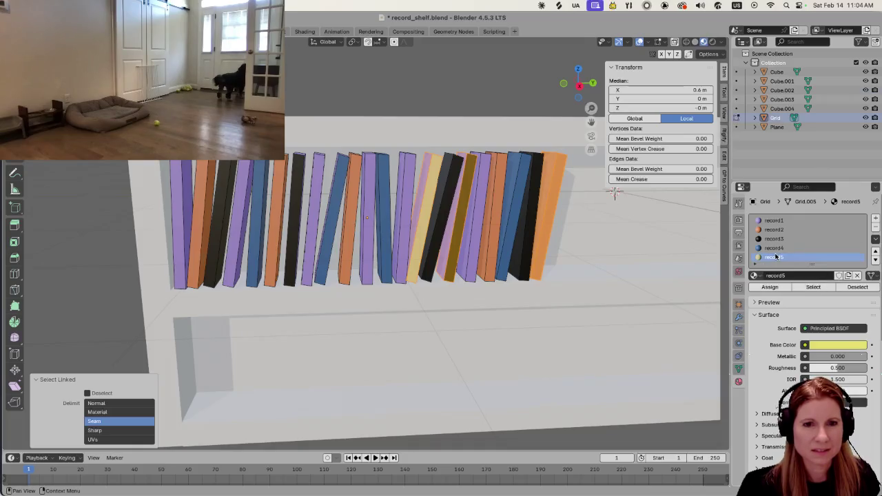
left_click(770, 287)
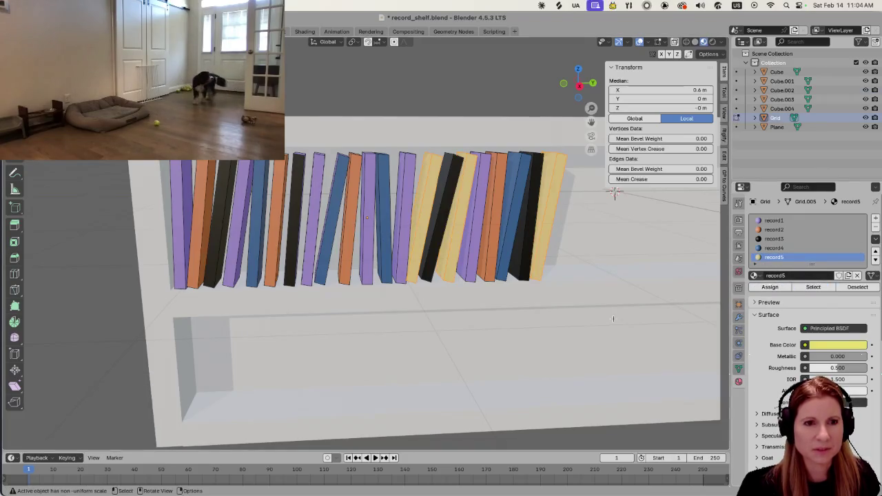
key("alt+a")
Zoom in on the row, turn one more record yellow and another orange with record2
middle_click_drag(583, 305, 475, 261)
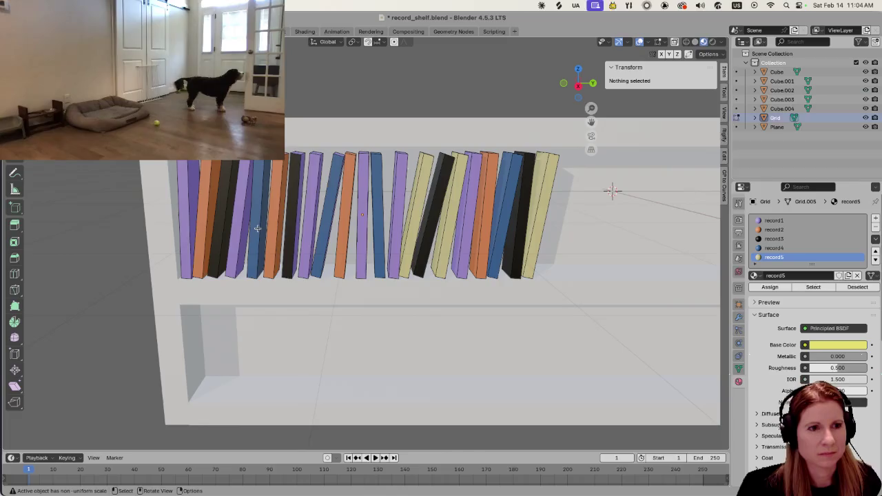
key("l")
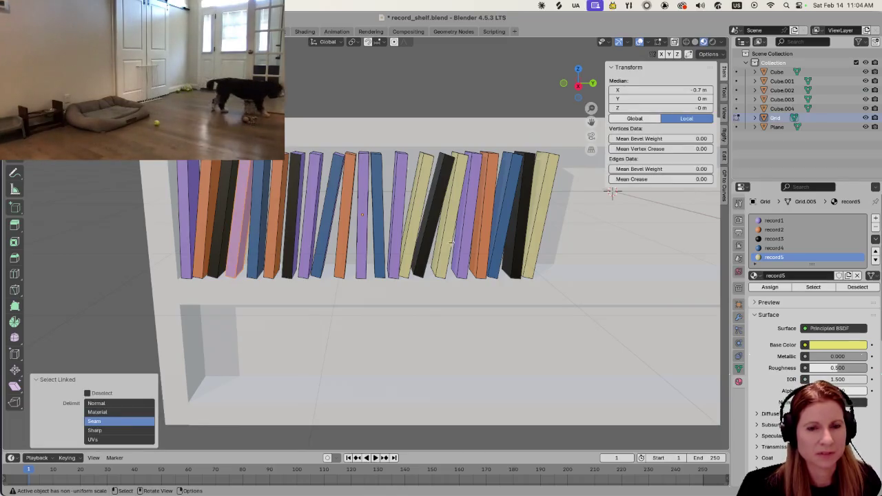
left_click(770, 287)
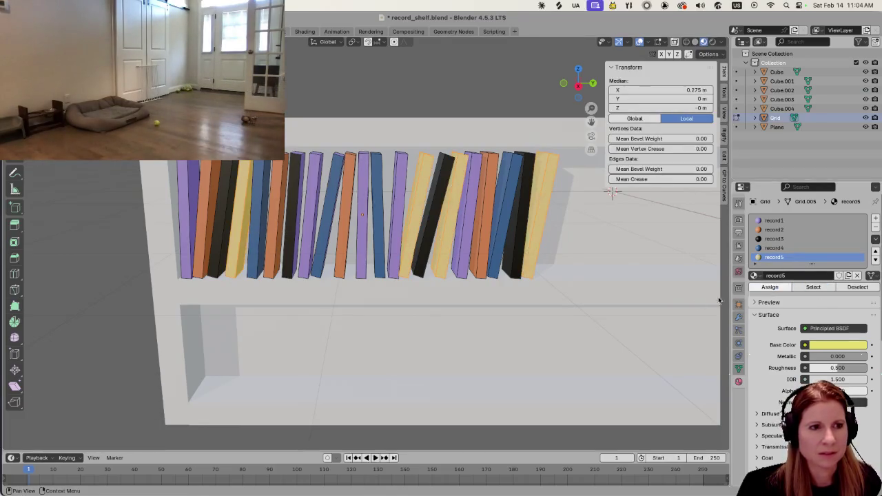
left_click(474, 355)
key("l")
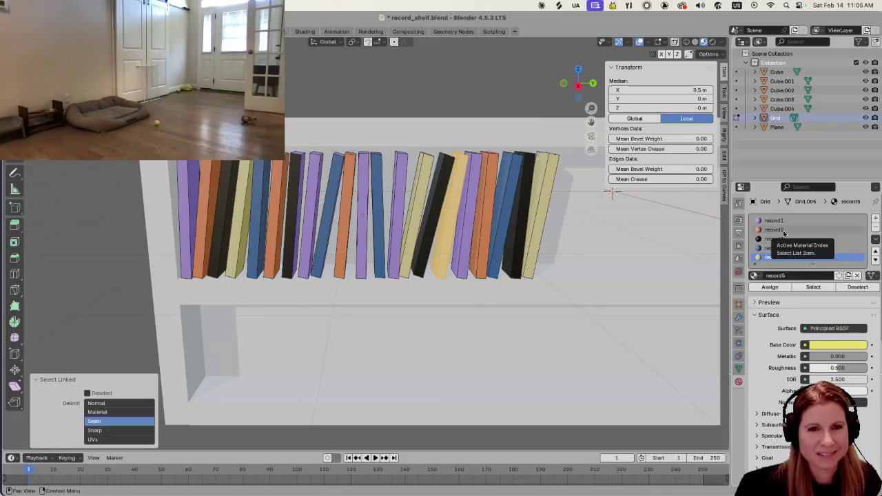
left_click(783, 230)
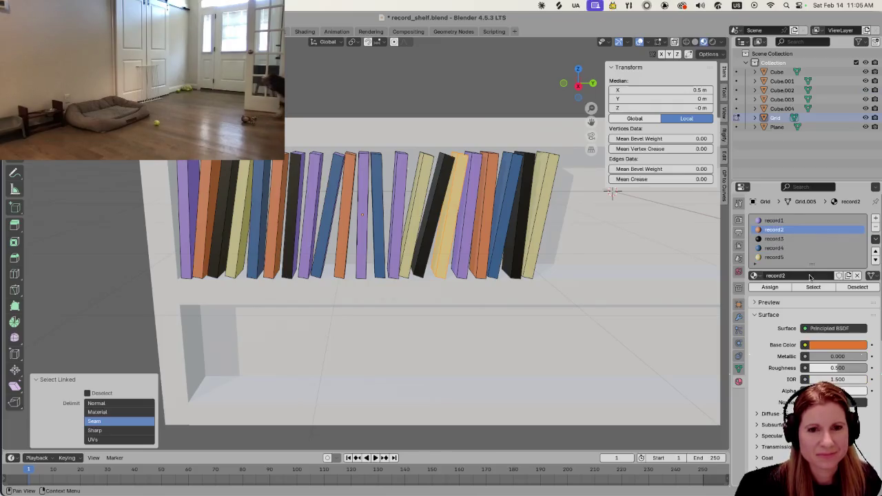
left_click(769, 286)
left_click(636, 342)
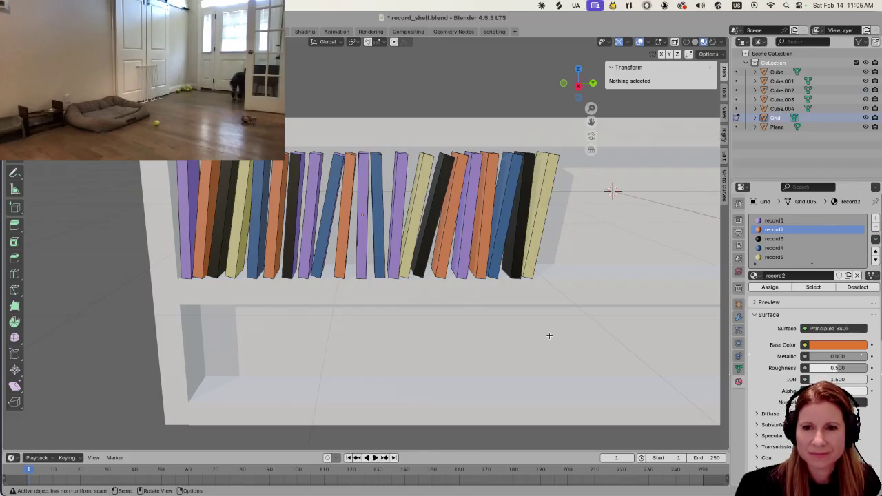
Save record_shelf.blend, then select shelf boards Cube through Cube.004 in the Outliner
scroll(528, 342, "down", 7)
scroll(527, 348, "down", 3)
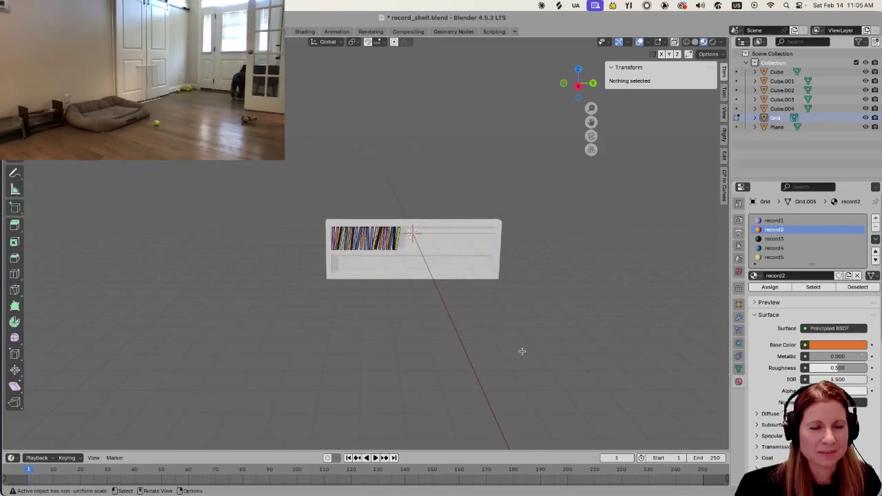
scroll(482, 358, "up", 4)
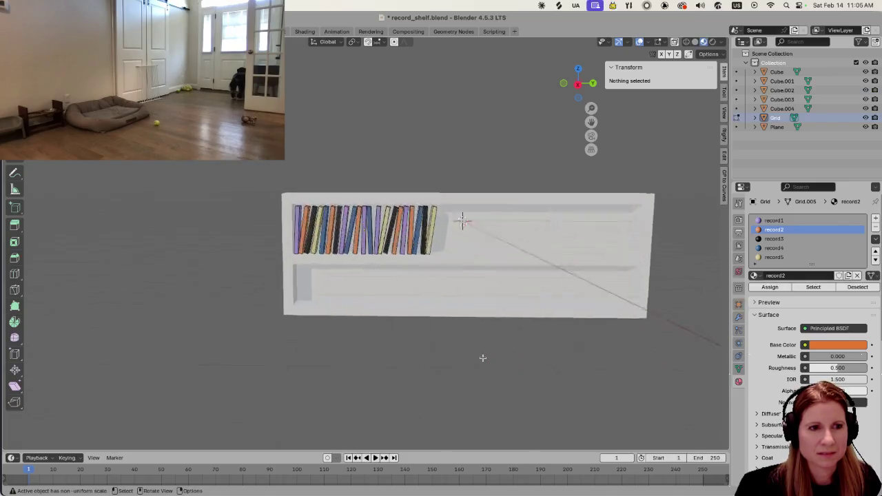
scroll(482, 357, "up", 3)
scroll(482, 358, "up", 2)
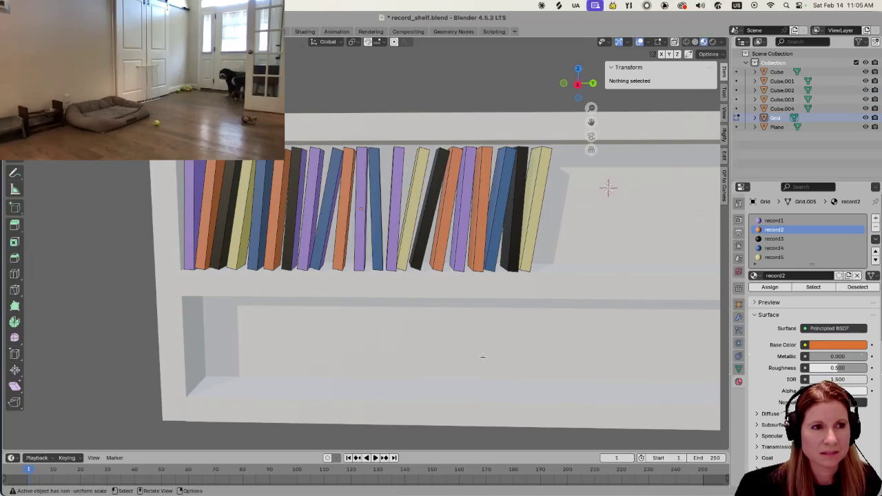
scroll(478, 357, "down", 1)
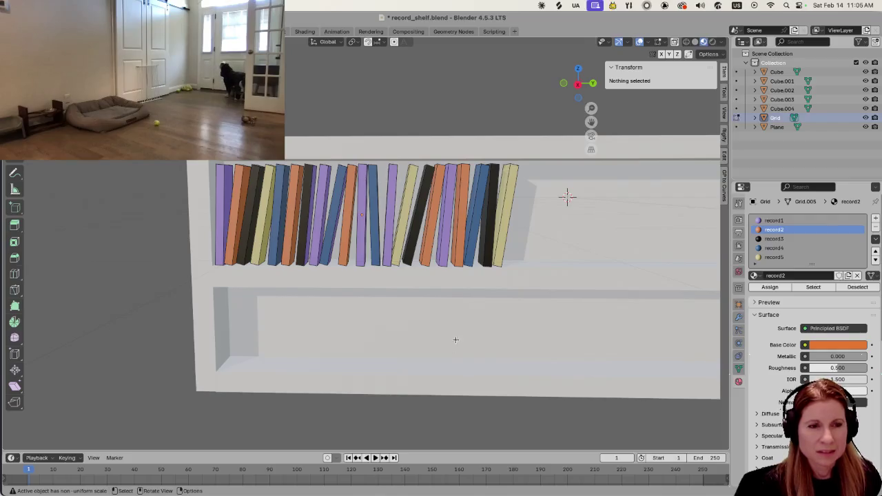
middle_click_drag(469, 340, 465, 342)
key("ctrl+s")
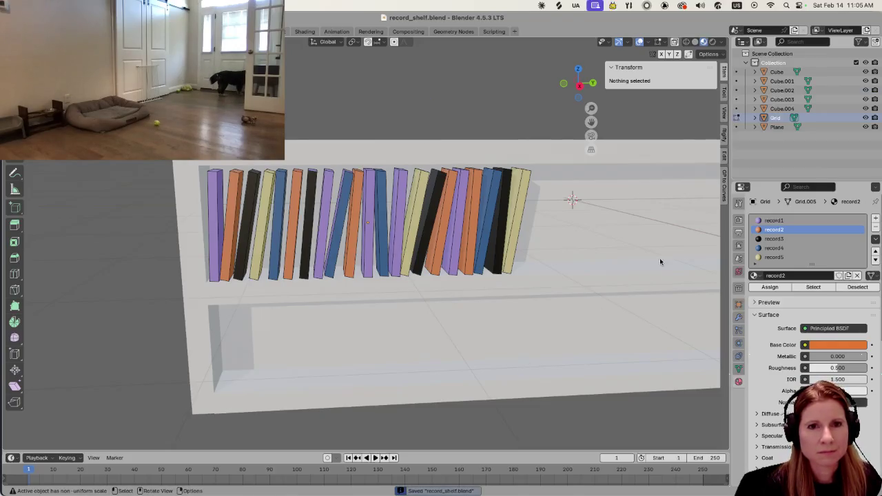
left_click(772, 72)
left_click(782, 109, "shift")
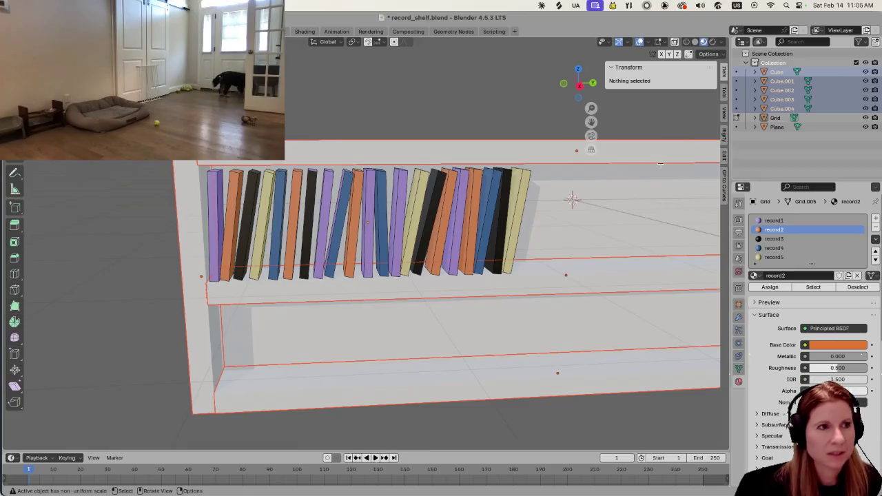
Join the Cube shelf boards into one object and name it bookshelf
left_click(527, 164, "shift")
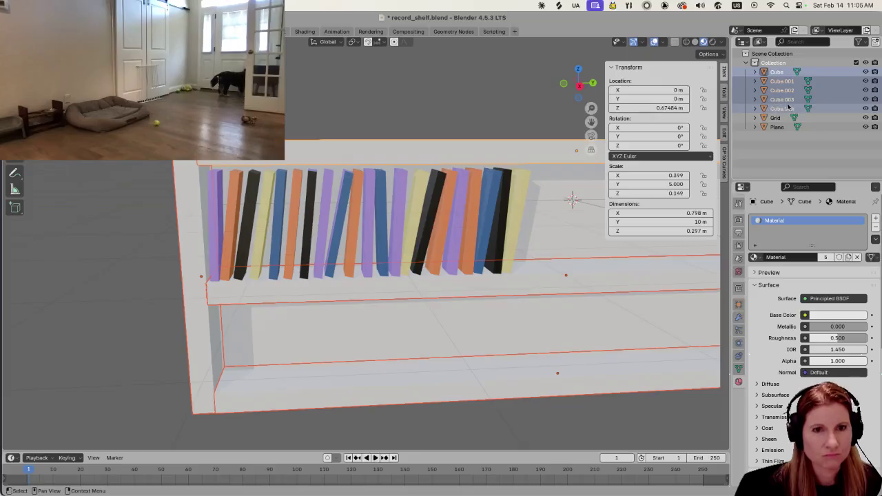
key("ctrl+j")
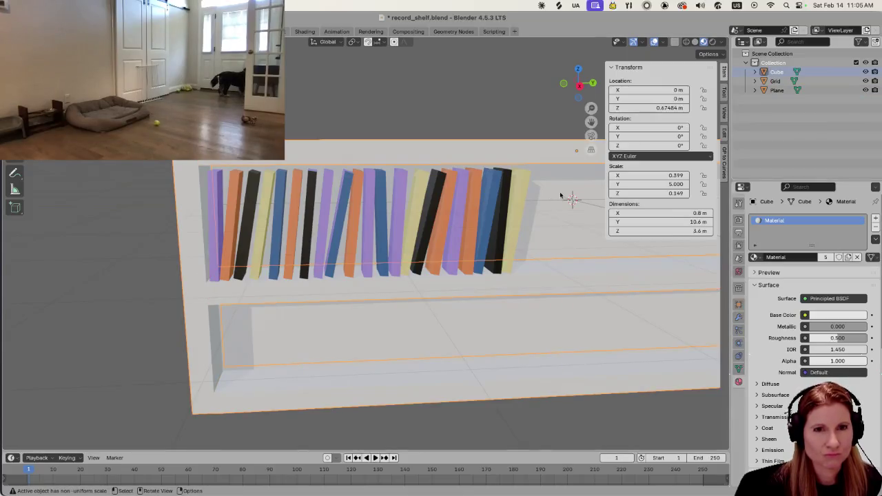
double_click(774, 71)
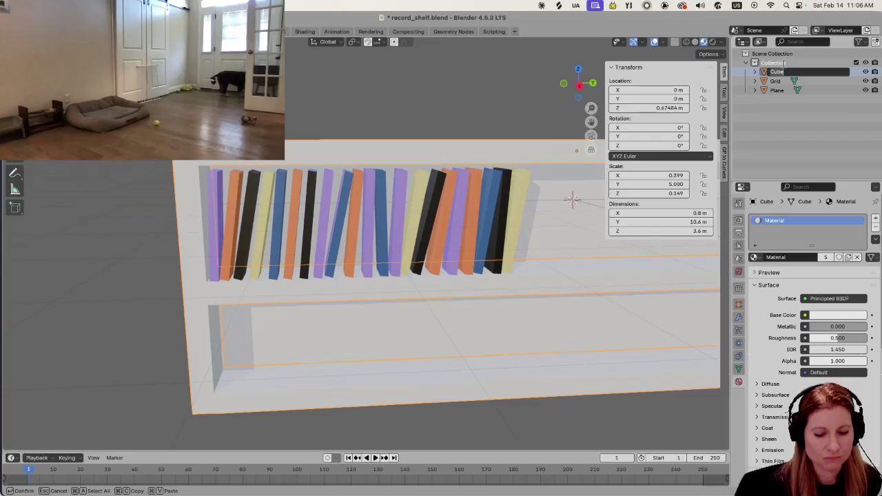
type("boo")
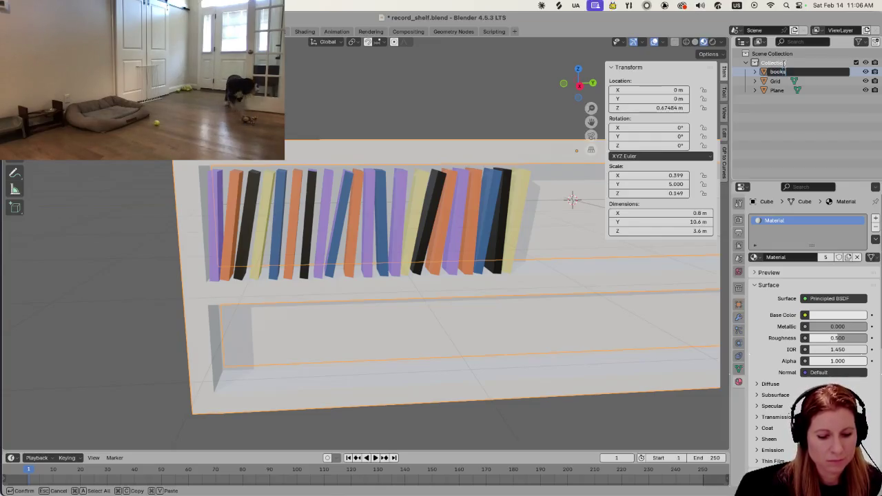
type("kshelf")
key("Return")
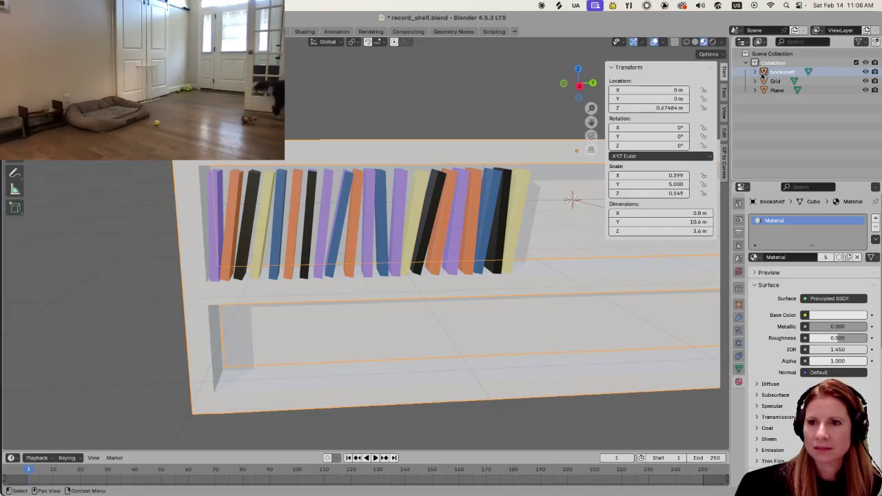
Rename the Grid object to records
left_click(505, 100)
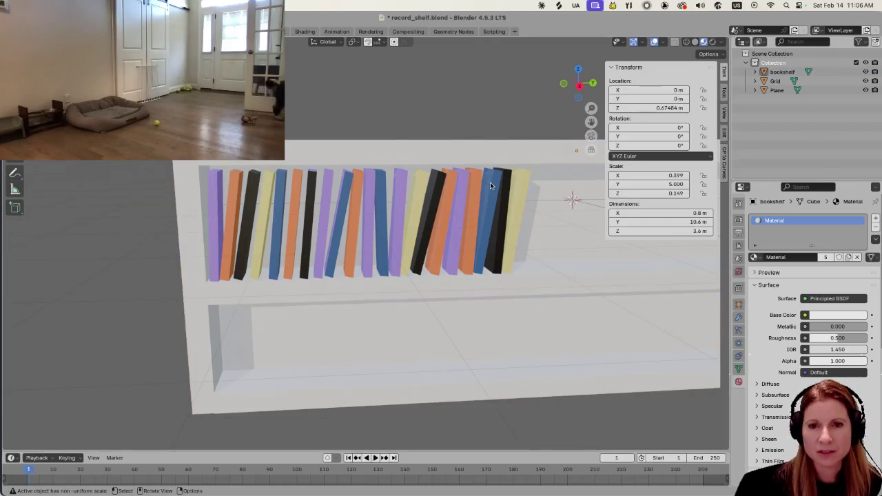
middle_click_drag(524, 204, 460, 200, "shift")
left_click(365, 249)
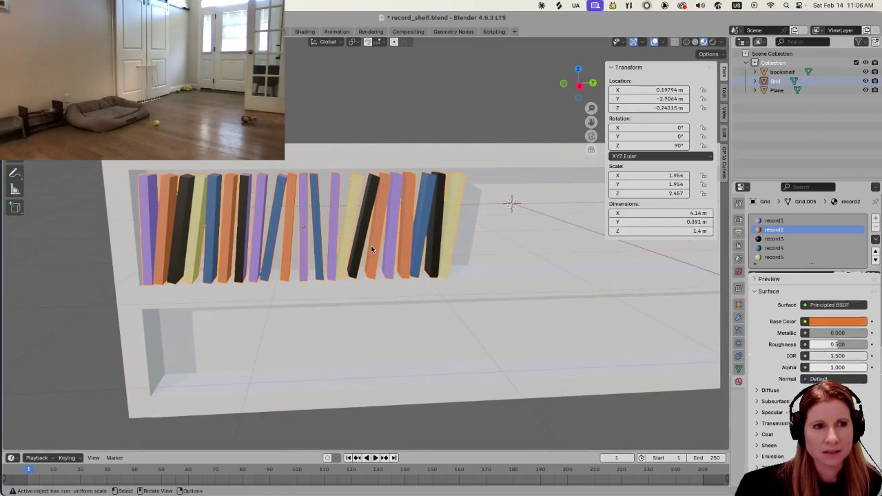
double_click(778, 80)
type("recor")
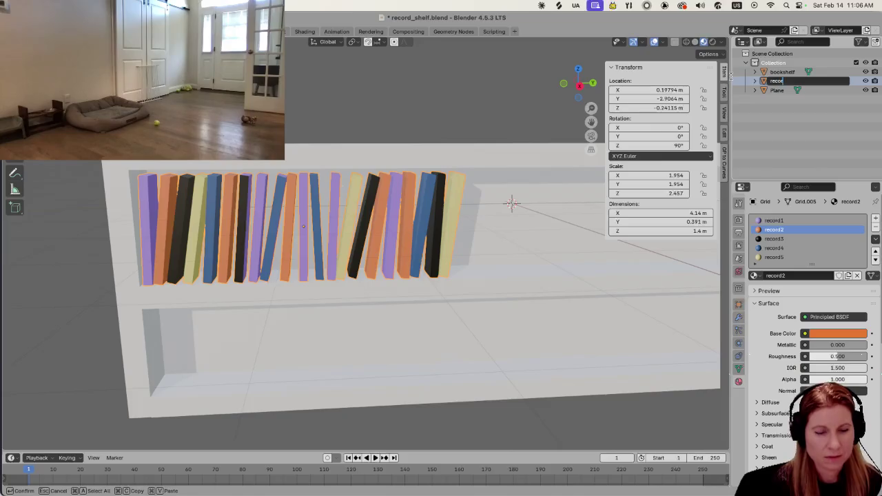
type("ds")
key("Return")
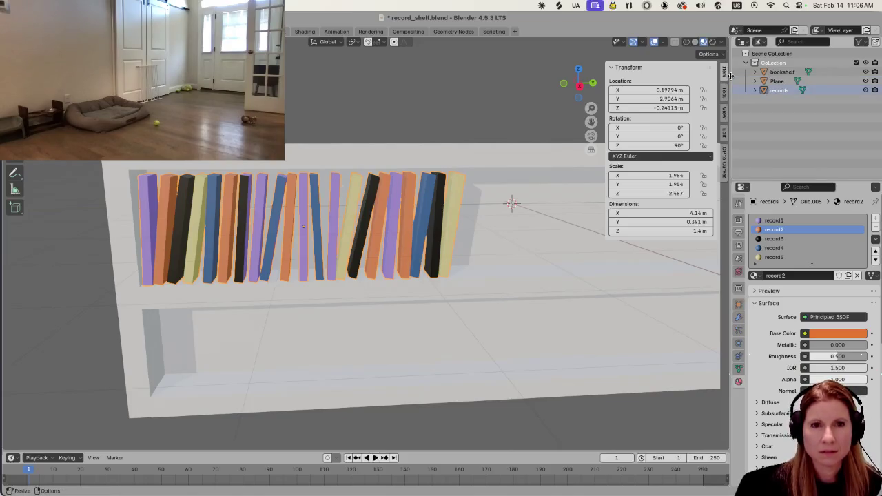
Join the back Plane with the bookshelf and name the combined object bookshelf
left_click(786, 81)
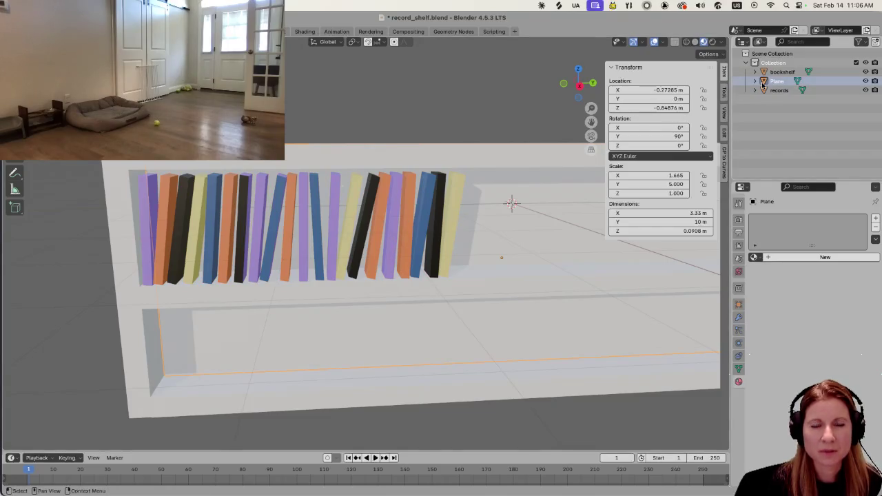
left_click(772, 73, "ctrl")
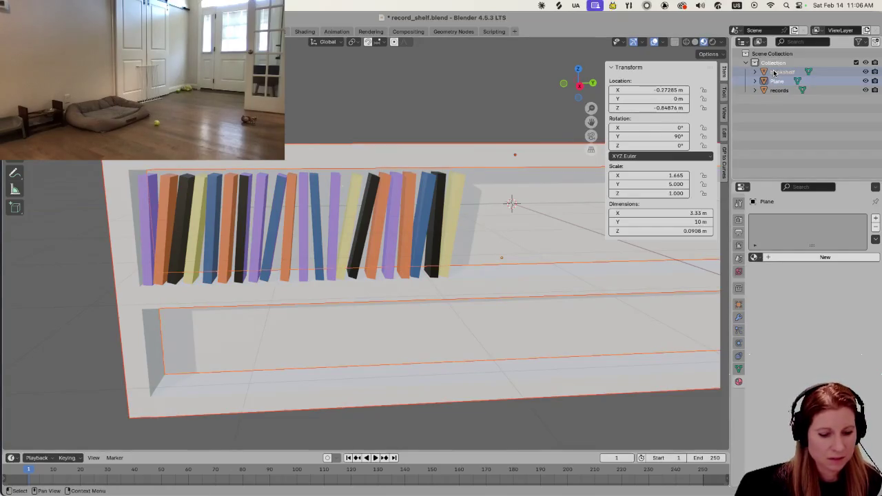
key("ctrl+j")
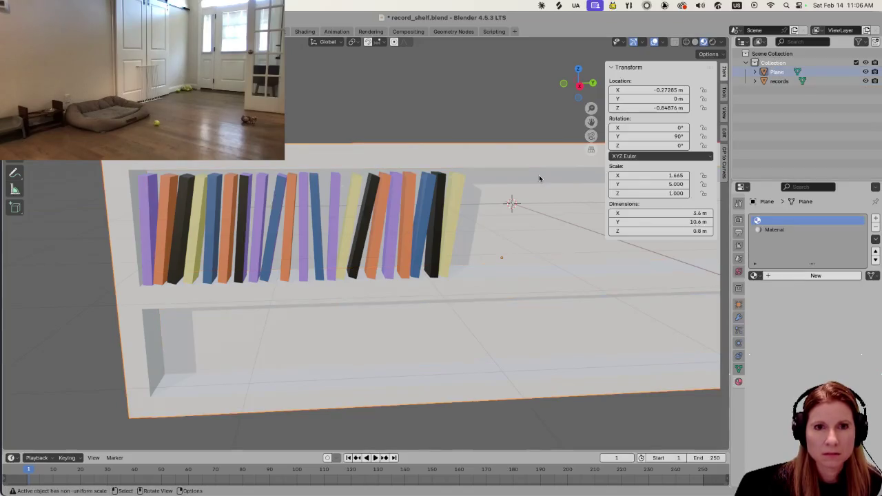
double_click(778, 73)
type("bookshel")
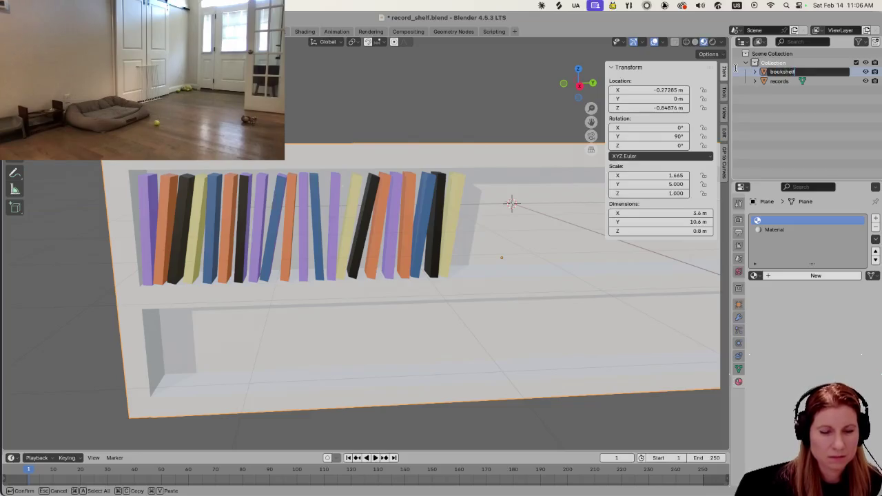
type("f")
key("Return")
Rename the bookshelf's material to bookshelf and remove the empty material slot
left_click(552, 315)
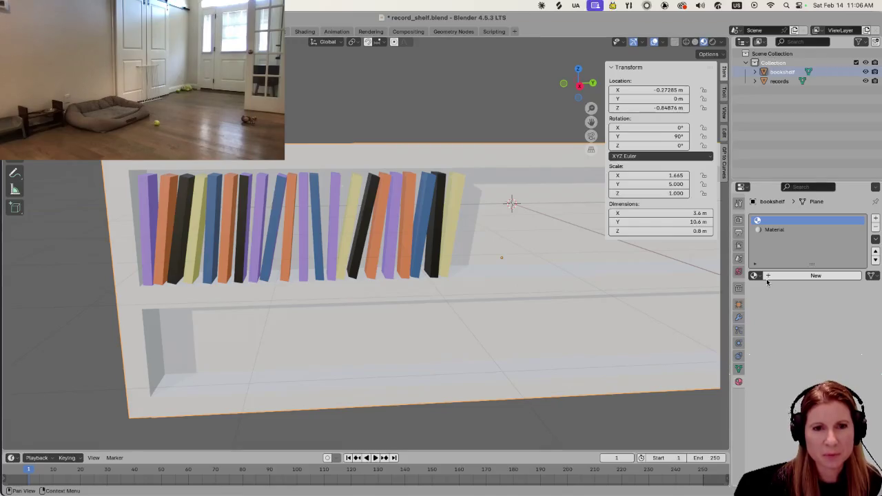
left_click(799, 230)
double_click(799, 230)
type("bookshelf")
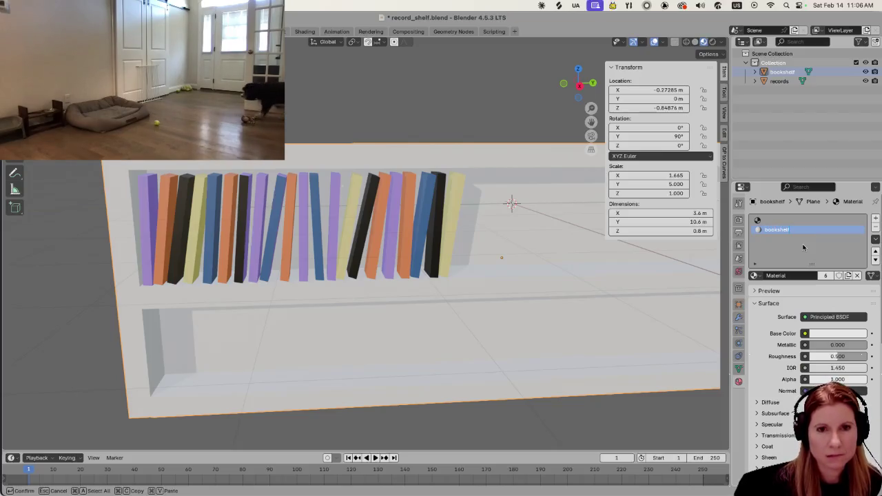
left_click(808, 219)
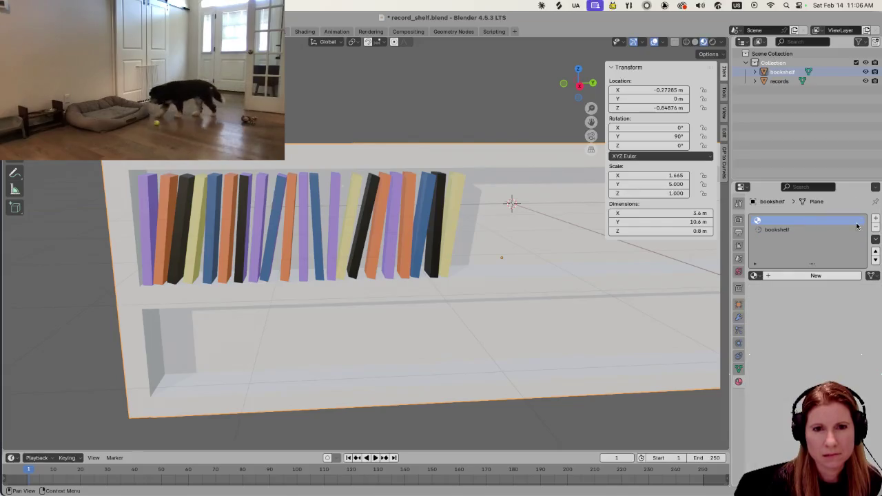
left_click(875, 227)
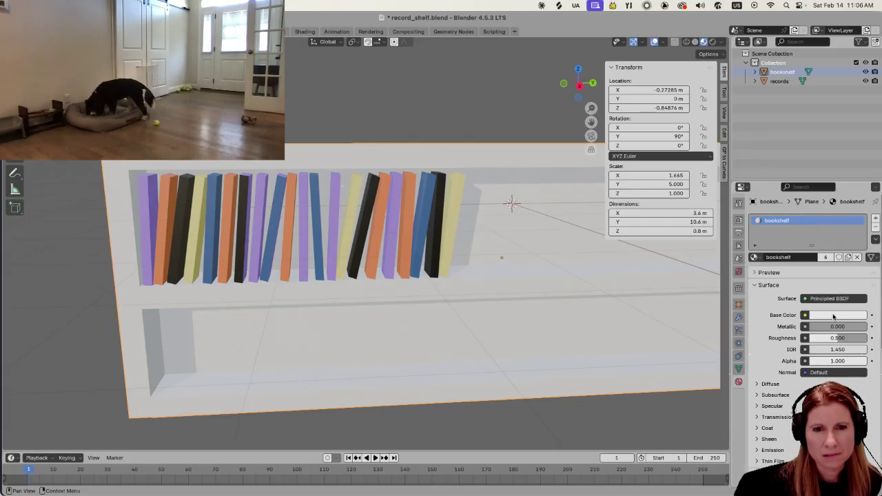
Change the bookshelf material's base colour from pale beige to a warm tan
left_click(833, 316)
key("ctrl+v")
key("ctrl+v")
left_click_drag(812, 208, 811, 209)
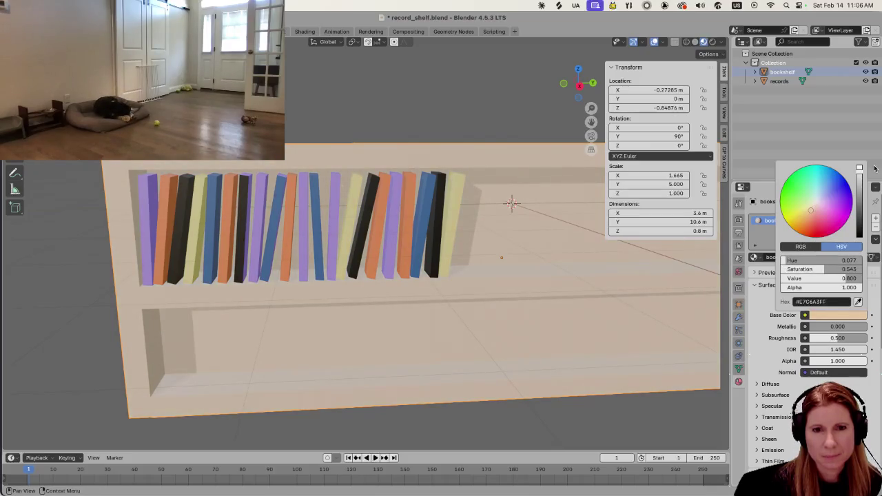
left_click_drag(860, 174, 860, 184)
left_click_drag(809, 211, 804, 218)
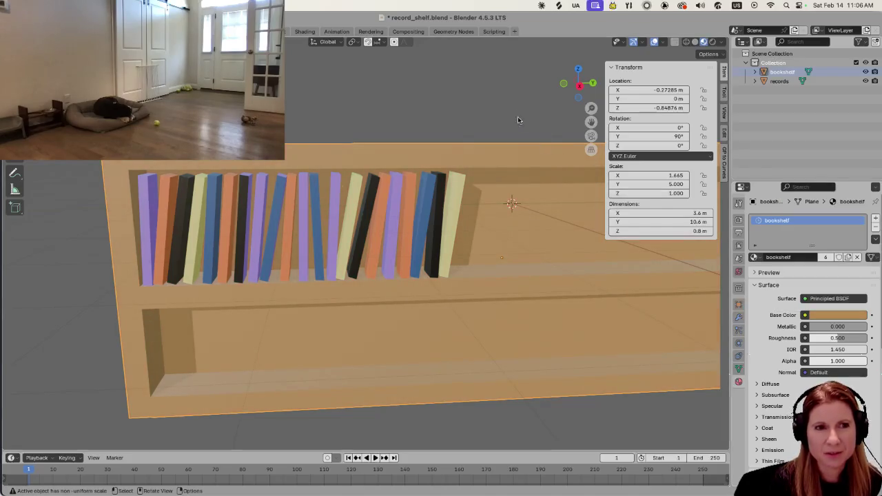
Shift the bookshelf's base colour toward red-orange and darken it to a deep reddish-brown
scroll(542, 279, "down", 4)
key("KP_3")
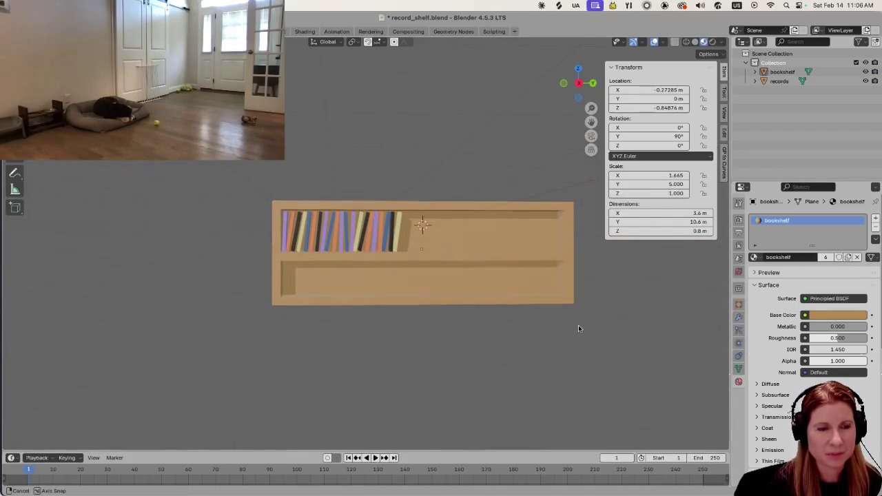
scroll(481, 356, "up", 2)
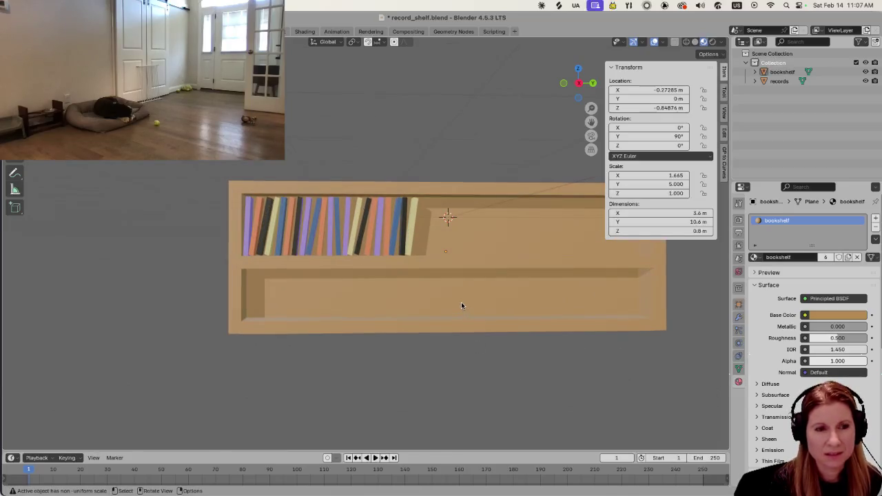
middle_click_drag(462, 305, 466, 310)
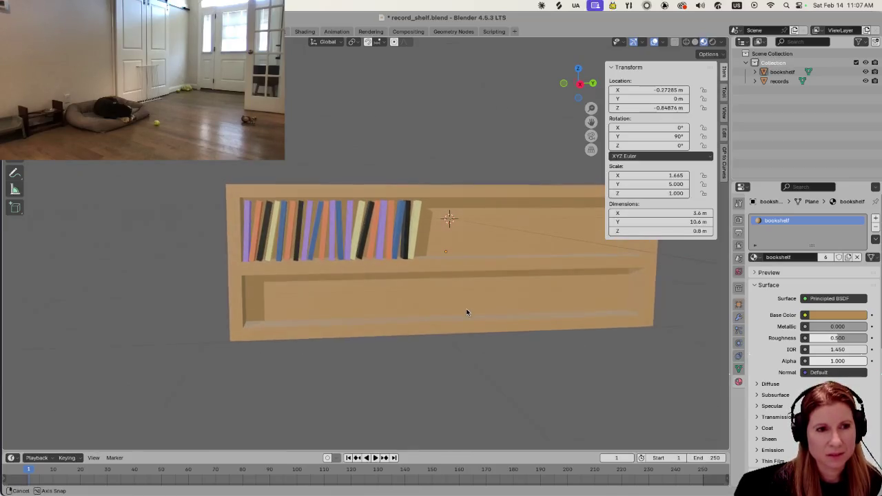
left_click(822, 316)
left_click_drag(809, 217, 808, 222)
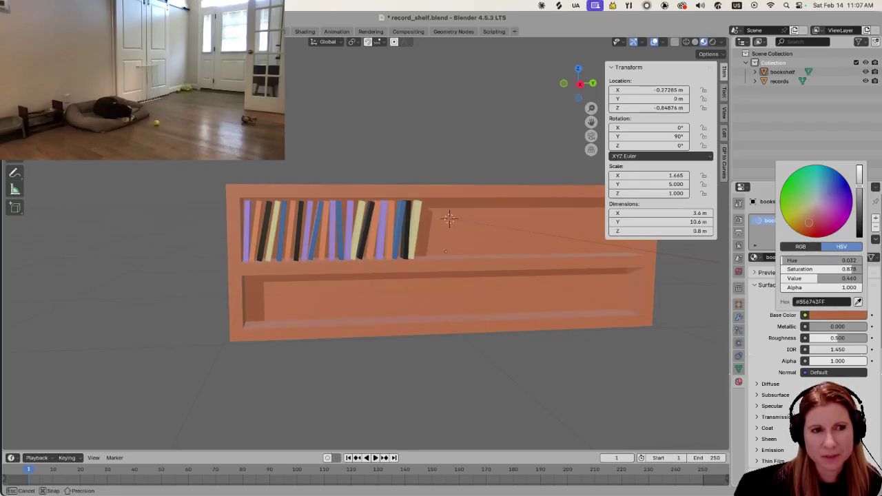
left_click_drag(809, 222, 805, 220)
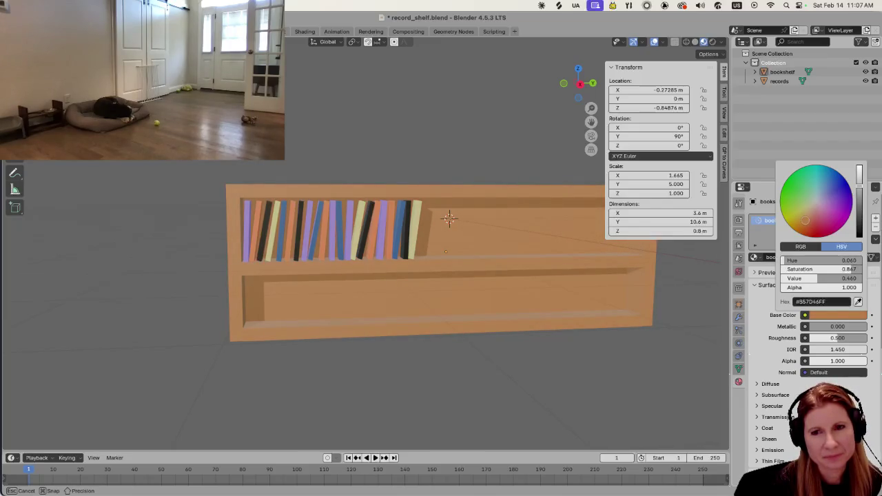
left_click_drag(805, 220, 805, 221)
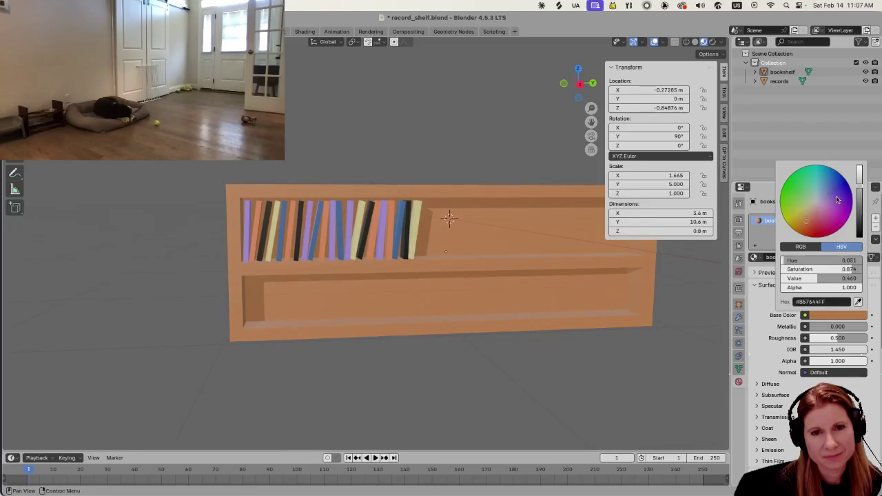
left_click_drag(860, 188, 859, 201)
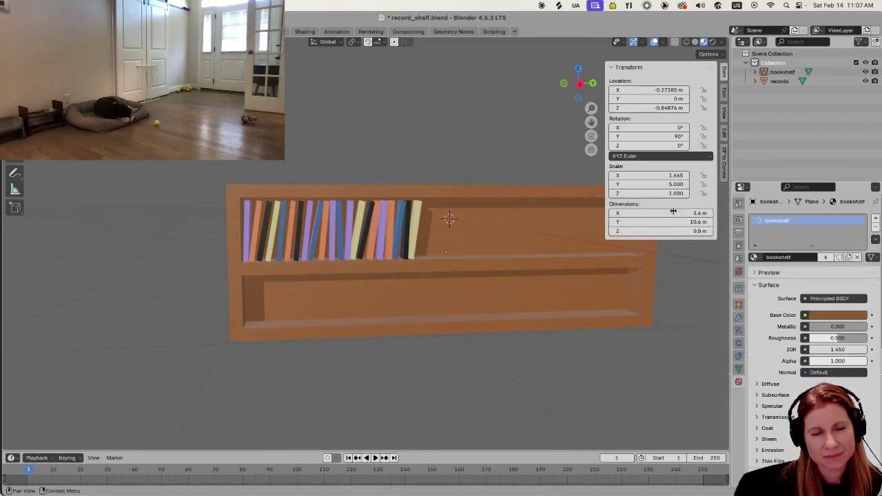
Select the records object on the shelf and start duplicating it
scroll(503, 279, "down", 2)
scroll(487, 293, "down", 4)
scroll(394, 289, "up", 2)
scroll(394, 289, "up", 2)
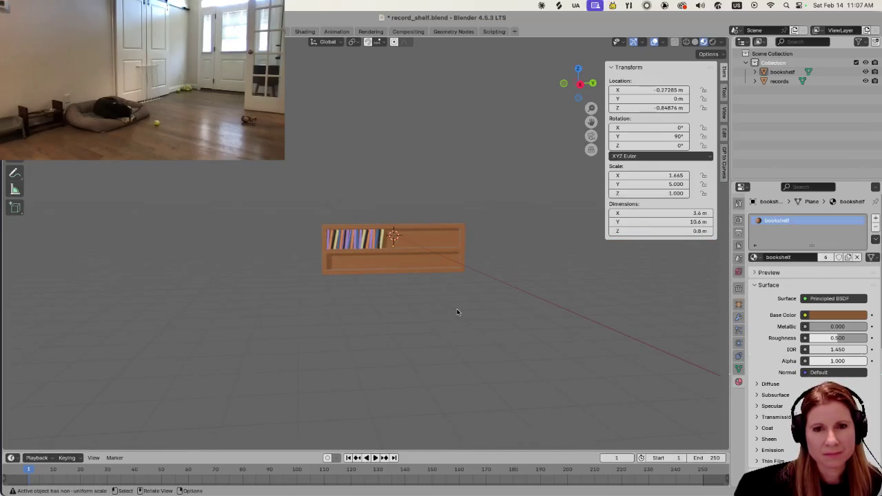
middle_click_drag(457, 309, 381, 316)
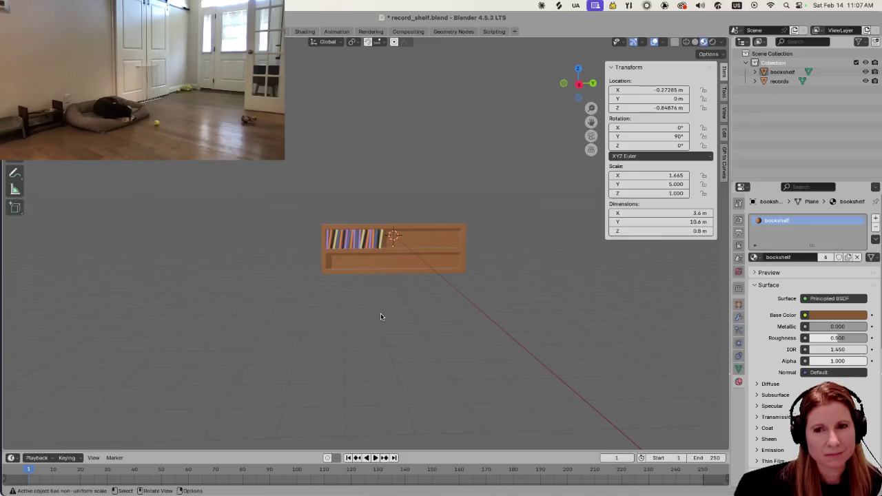
scroll(381, 316, "up", 5)
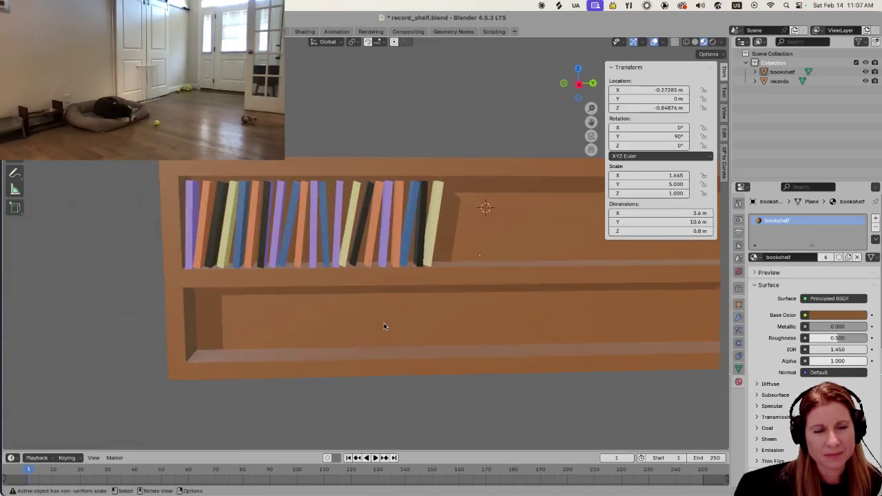
left_click(359, 237)
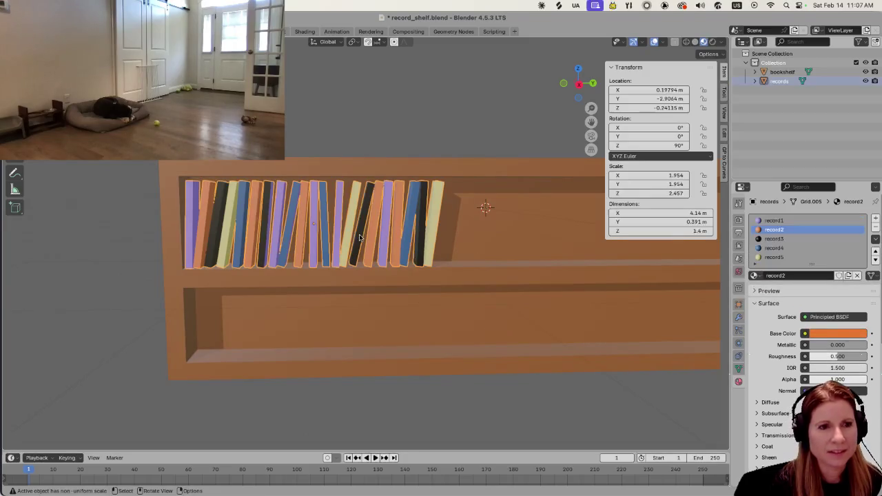
scroll(466, 239, "down", 2)
scroll(467, 239, "down", 2)
scroll(473, 239, "down", 3)
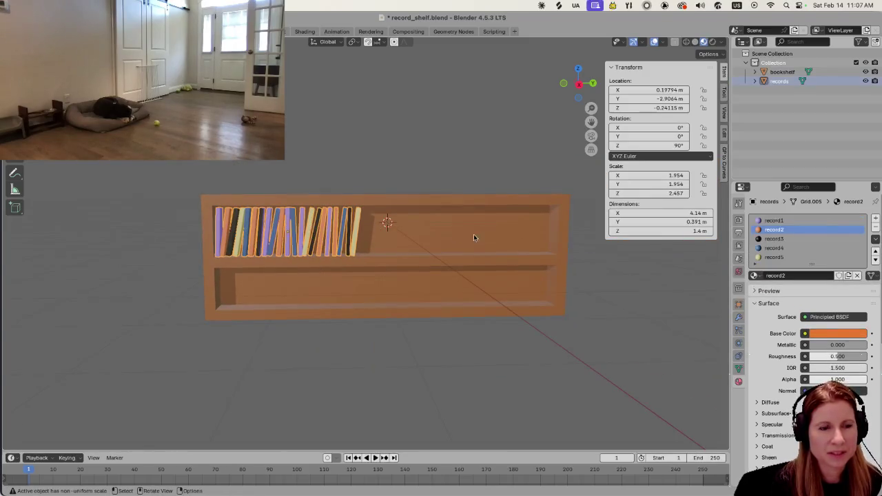
key("shift+d")
Place the duplicate records.001 along Y at 1.2681 m beside the original records
key("y")
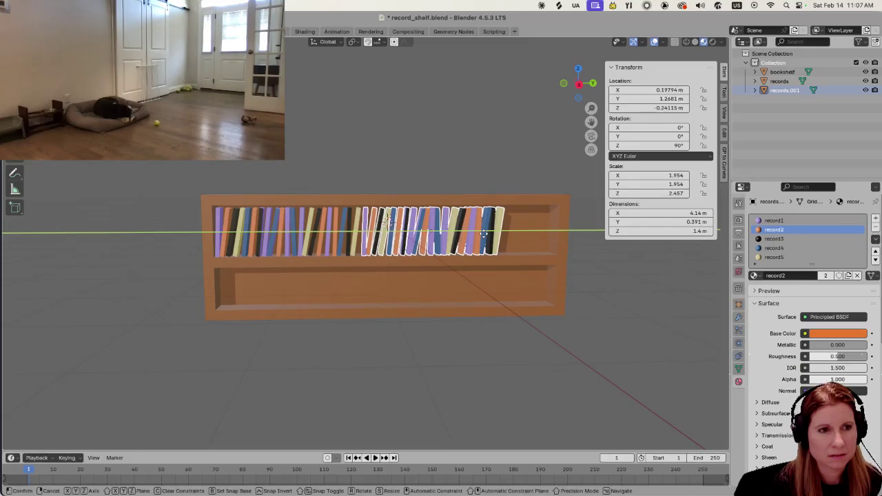
left_click(484, 234)
left_click(543, 385)
middle_click_drag(574, 346, 549, 352)
middle_click_drag(446, 353, 459, 356)
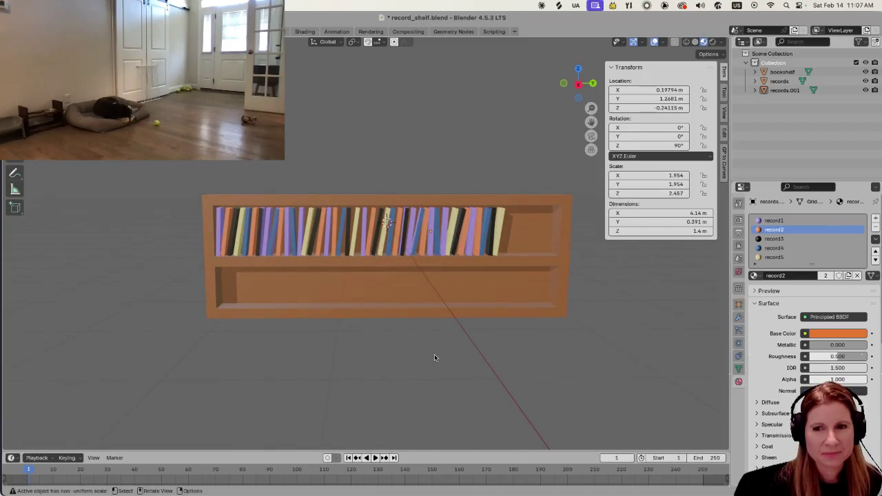
scroll(451, 351, "up", 1)
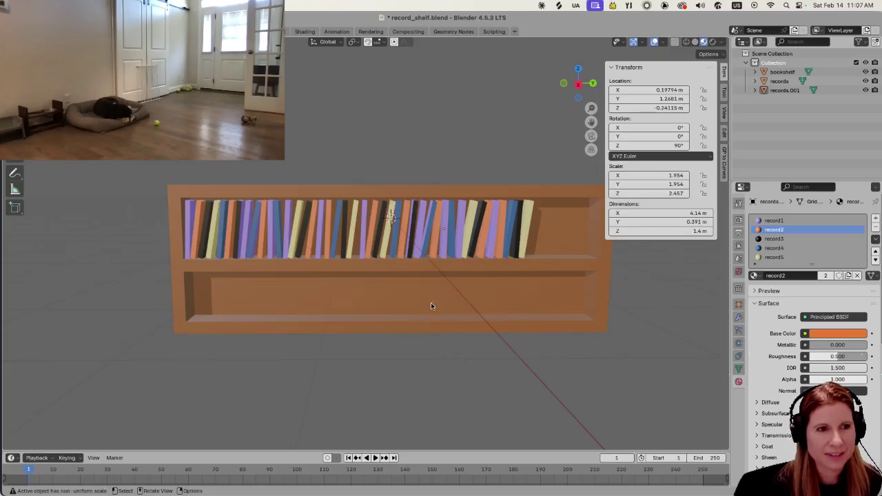
Select the copied records.001 and then the bookshelf
middle_click_drag(441, 325, 458, 238)
left_click(458, 238)
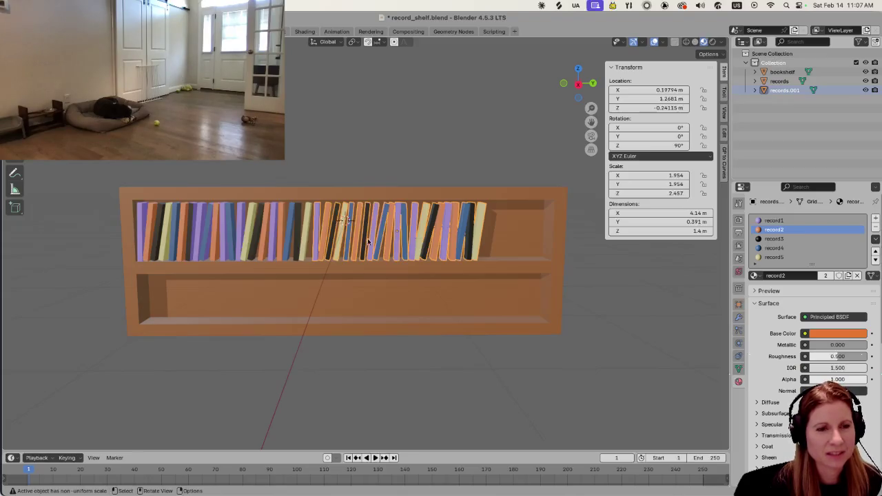
left_click(432, 392)
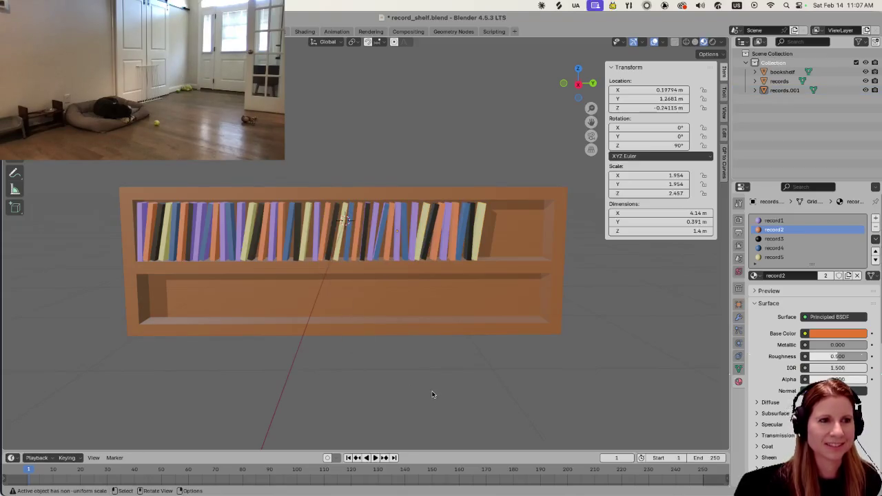
left_click(428, 241)
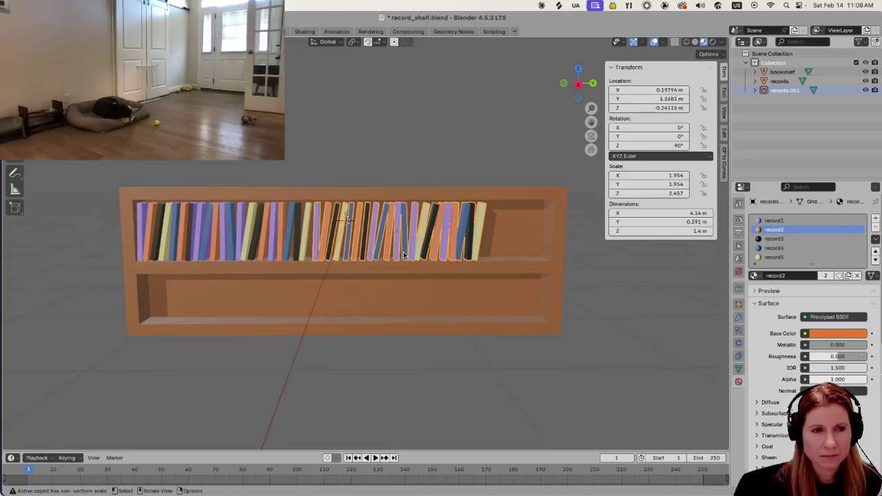
key("alt+a")
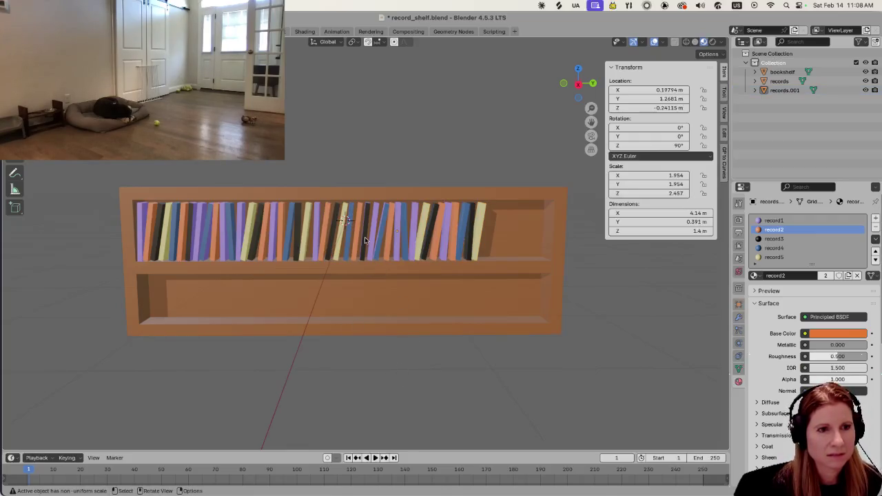
left_click(412, 241)
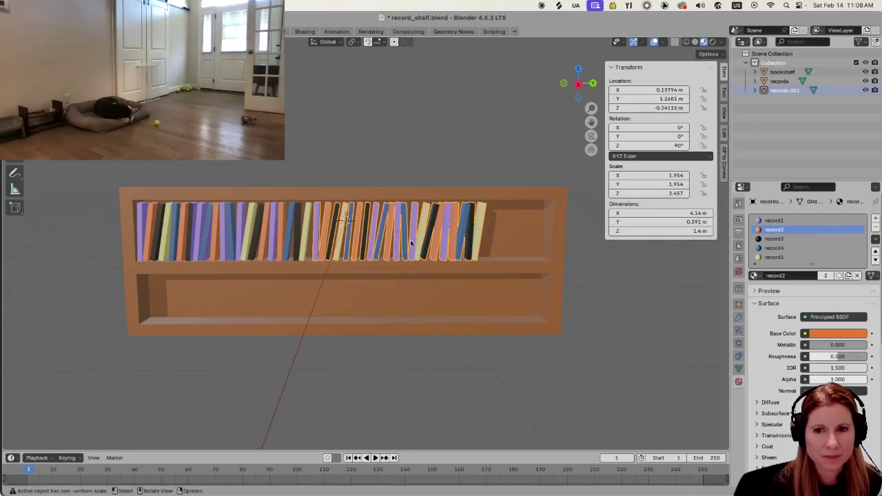
left_click(525, 250)
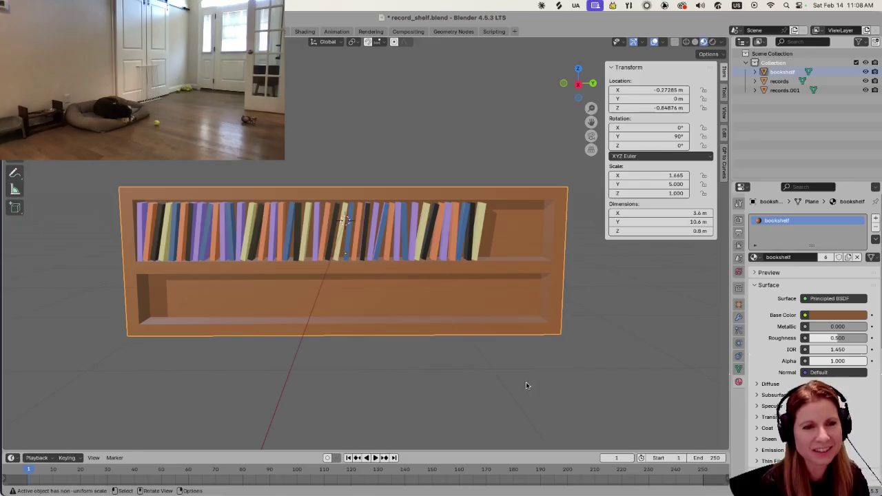
left_click(417, 256)
middle_click_drag(471, 249, 438, 242)
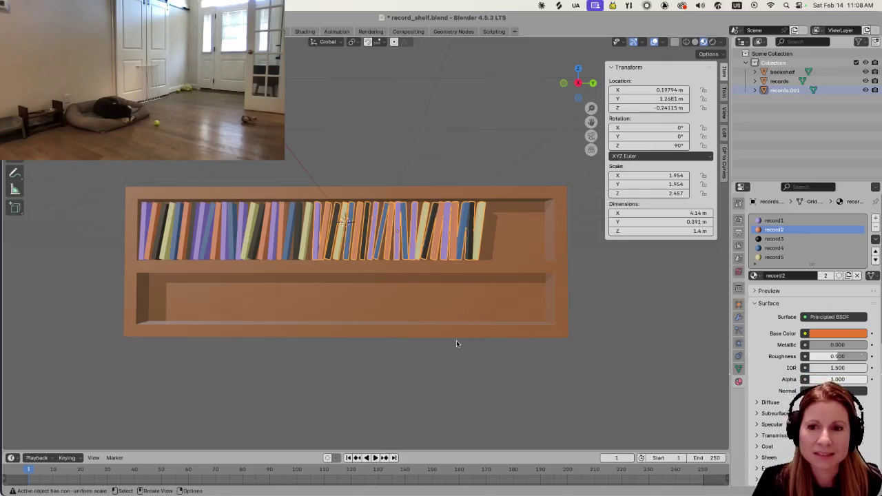
left_click(558, 395)
left_click(450, 248)
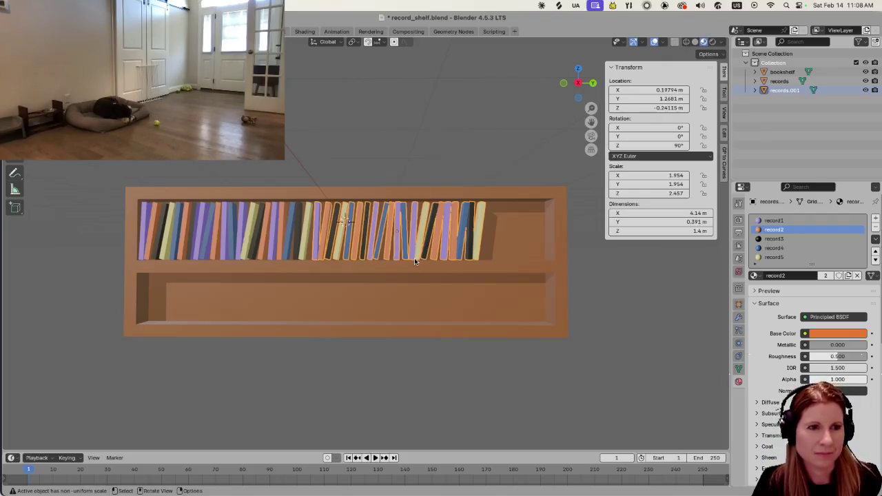
scroll(411, 262, "up", 1)
middle_click_drag(399, 240, 381, 274, "shift")
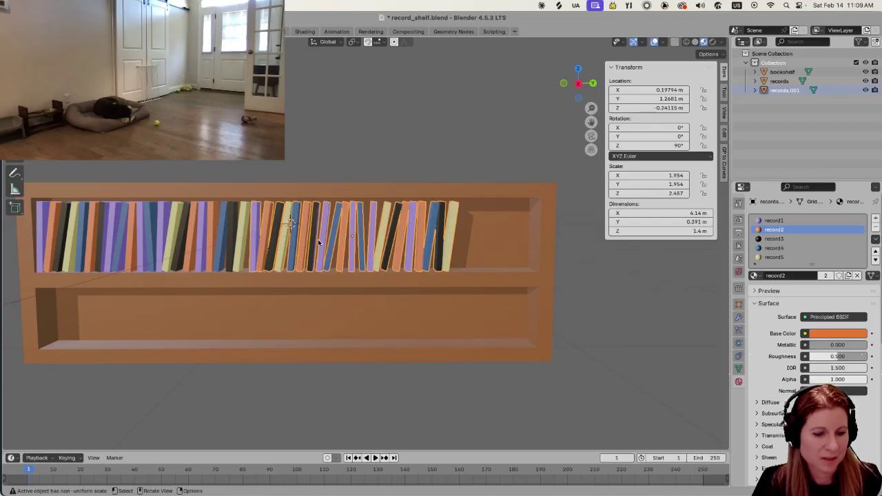
In Edit Mode on records.001, select the purple record and slide the orange record slightly right
key("Tab")
scroll(321, 258, "up", 1)
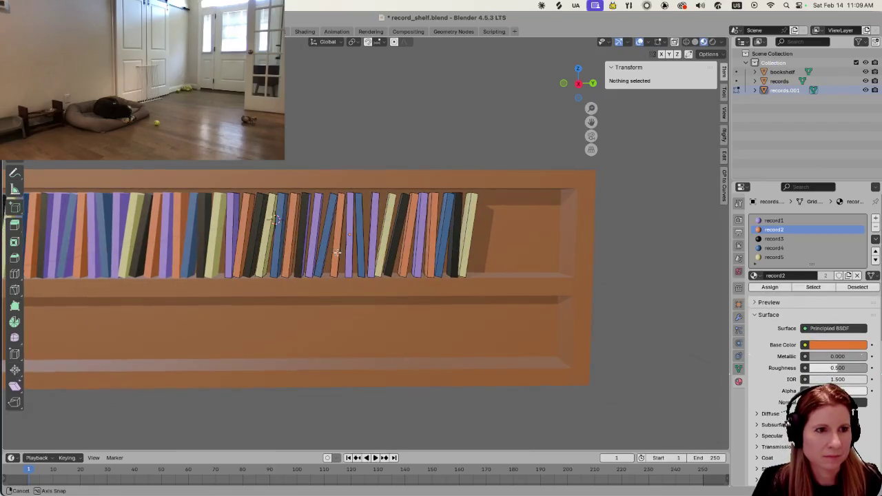
scroll(296, 257, "up", 1)
scroll(275, 255, "up", 1)
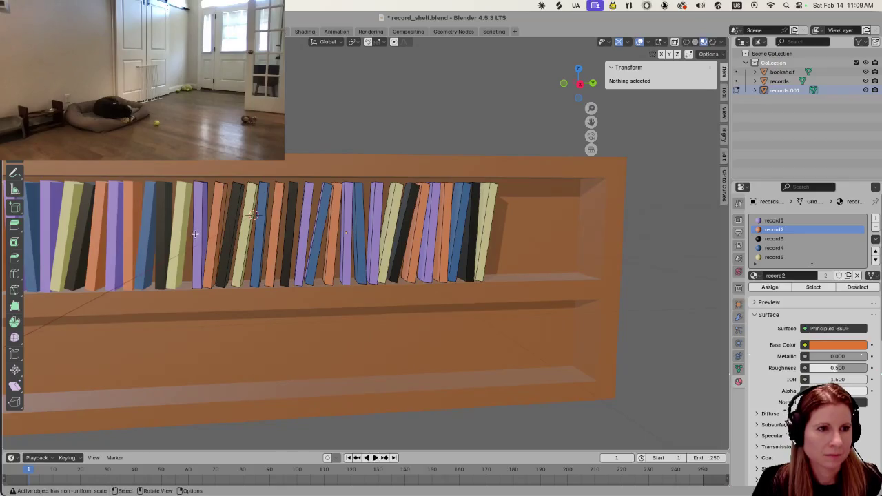
key("l")
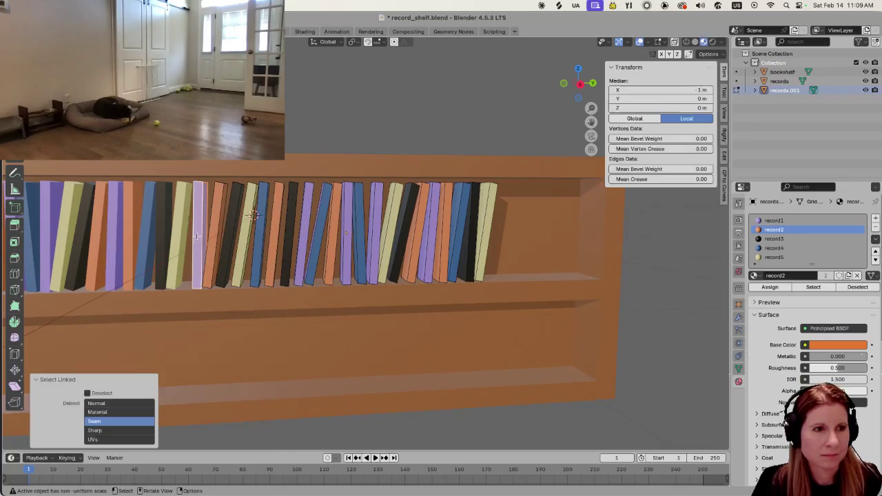
key("ctrl+z")
key("ctrl+shift+z")
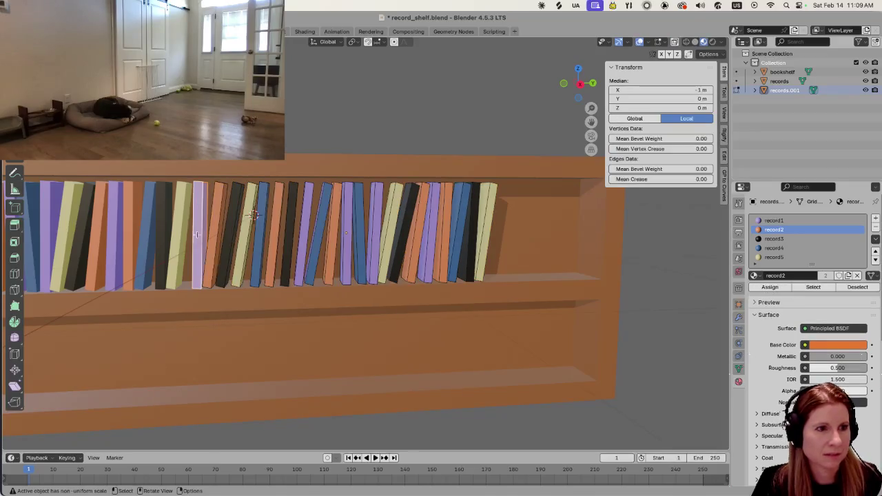
key("ctrl+shift+z")
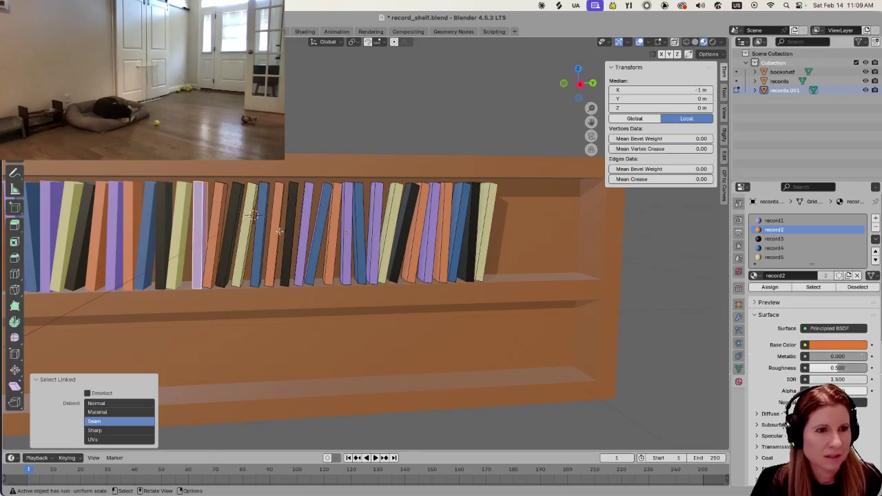
left_click_drag(213, 228, 267, 228)
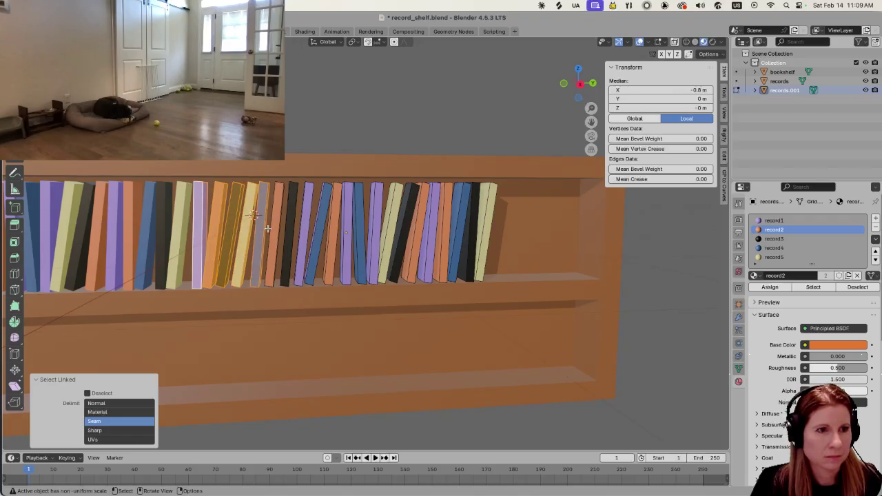
Delete the selected middle records and the leftover orange one, then return to Object Mode
key("l")
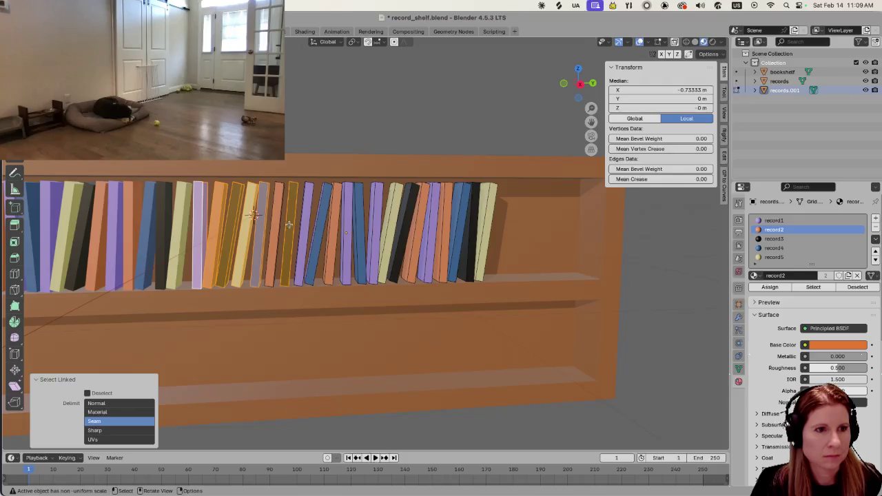
scroll(288, 224, "down", 2)
key("x")
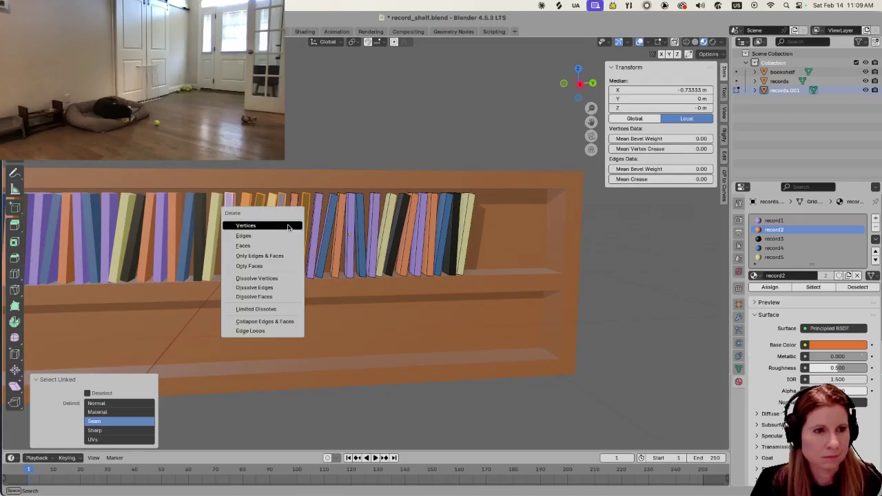
left_click(272, 246)
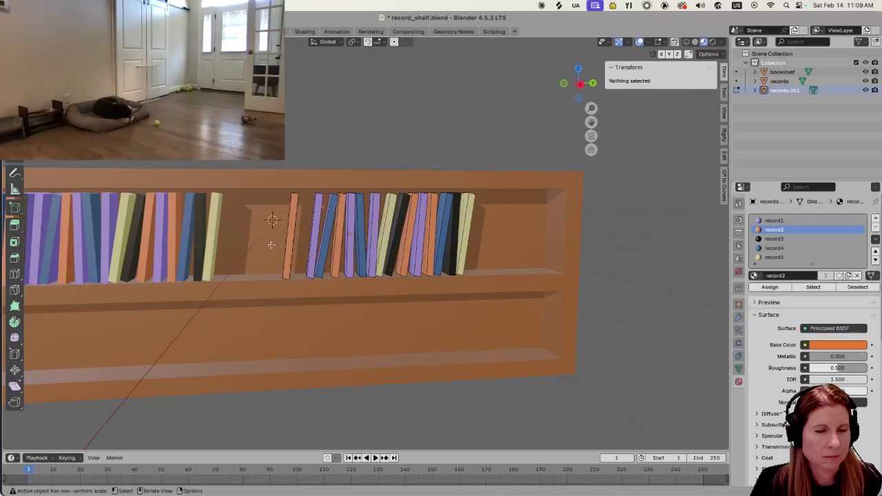
key("l")
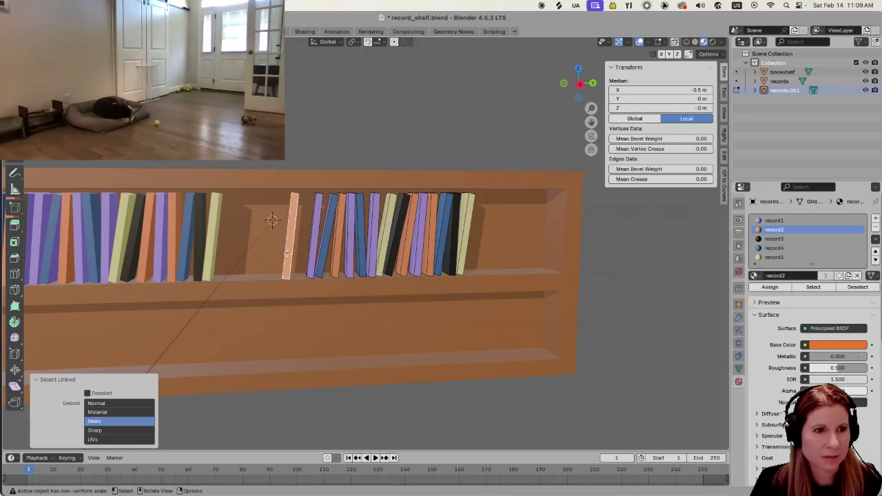
key("x")
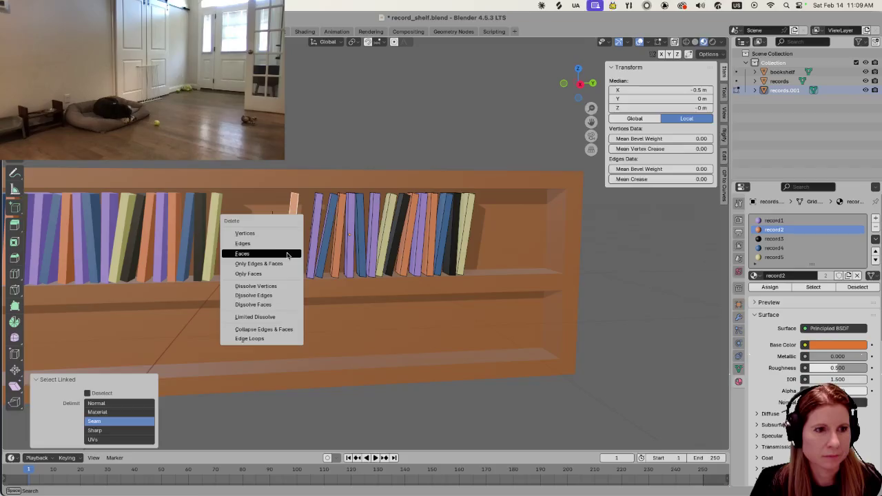
left_click(289, 253)
left_click(363, 241)
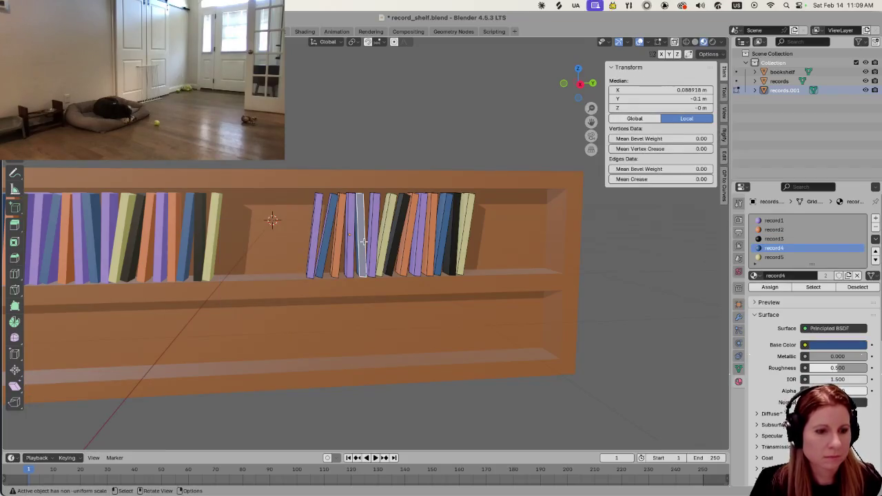
key("Tab")
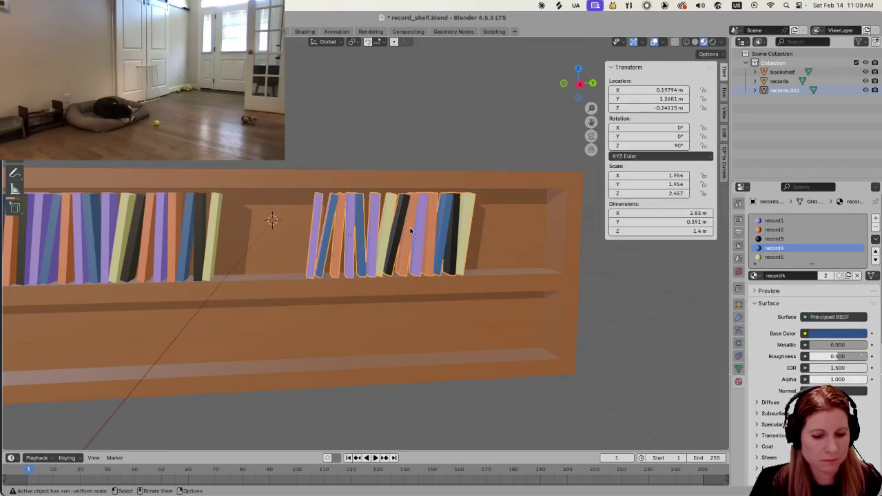
Slide records.001 left along Y until it sits flush against the left group
key("g")
key("y")
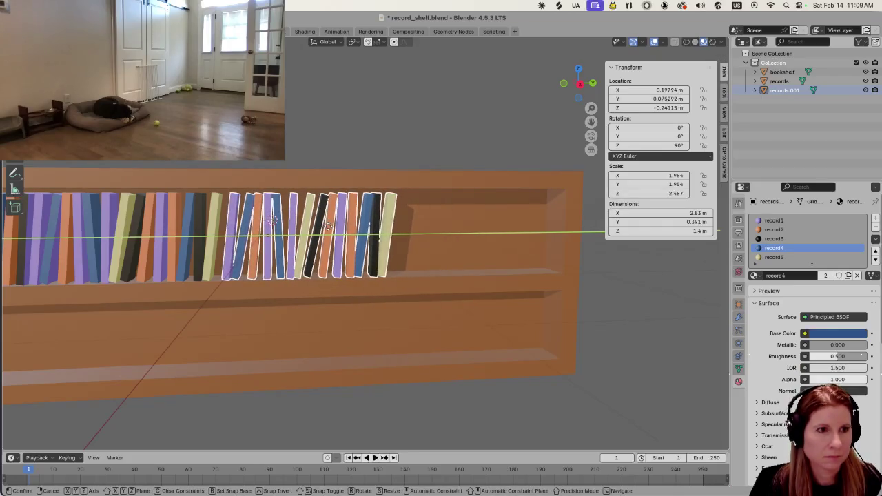
left_click(340, 252)
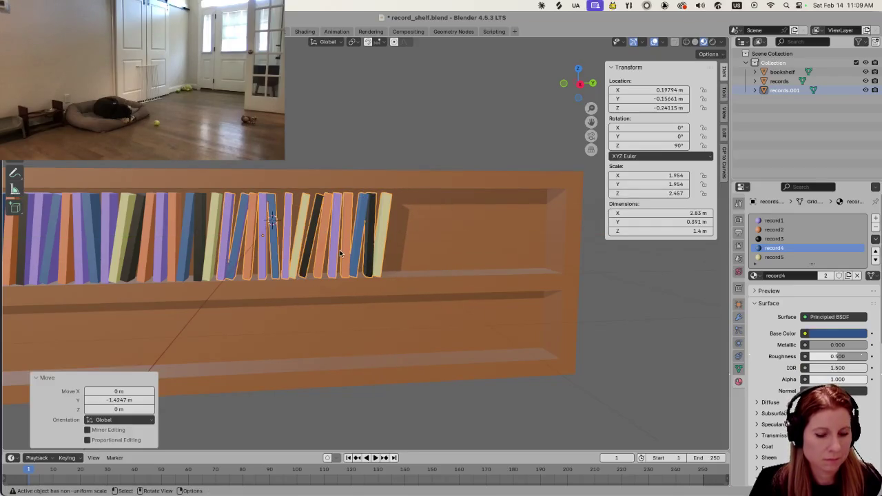
Duplicate the right-hand records as records.002 and place it at Y 2.6454 m on the shelf's right end
key("shift+d")
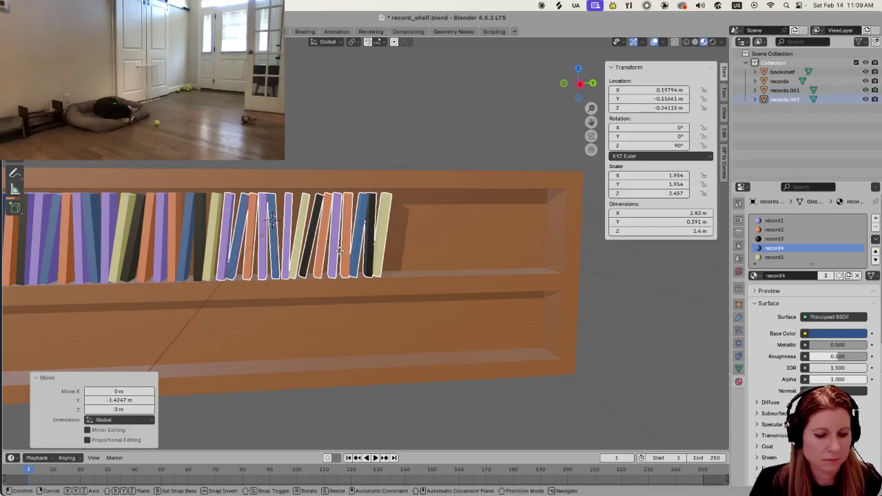
key("y")
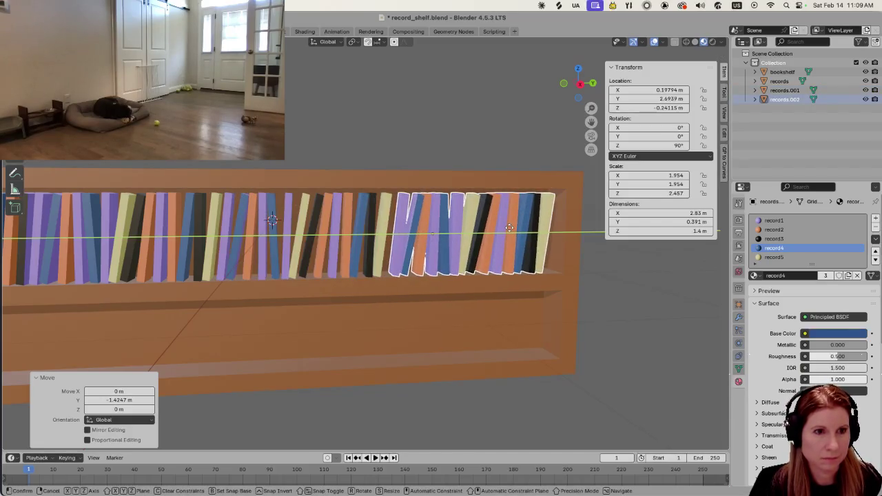
left_click(507, 227)
scroll(439, 276, "down", 4)
scroll(418, 370, "down", 2)
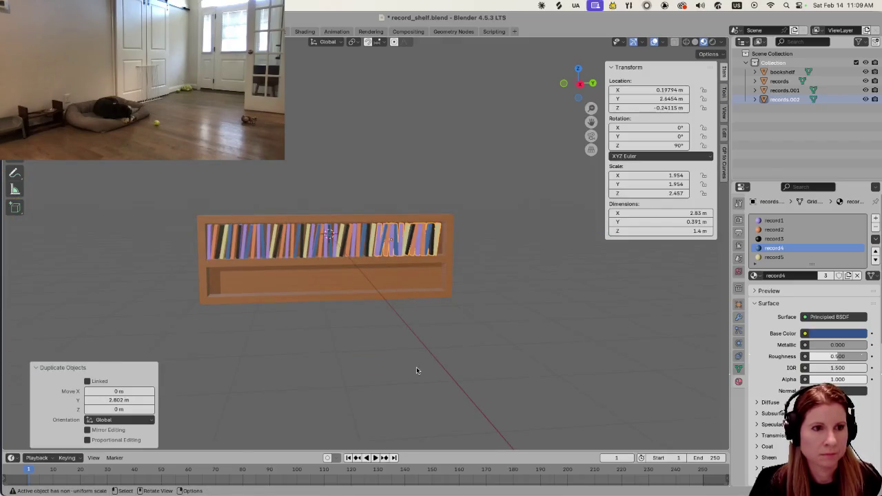
left_click(418, 370)
middle_click_drag(363, 348, 352, 354)
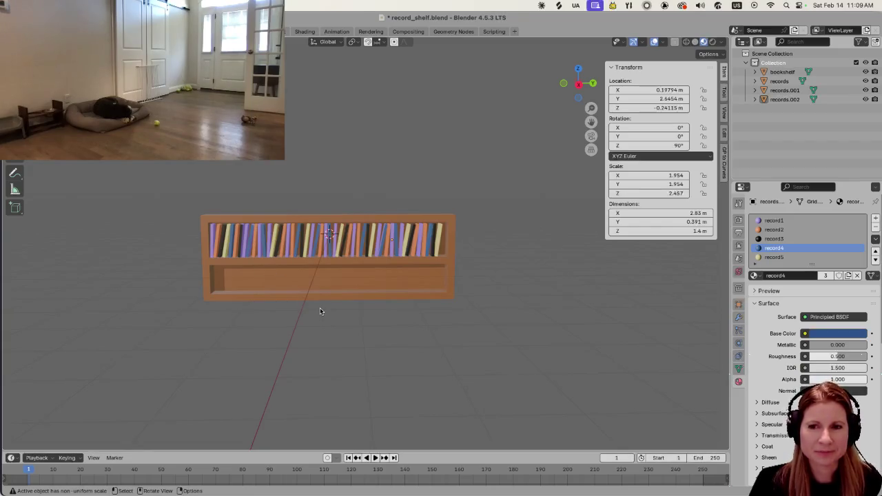
Inspect the fully stocked top shelf from the front and save record_shelf.blend
scroll(311, 322, "down", 3)
scroll(310, 324, "down", 3)
scroll(311, 324, "up", 5)
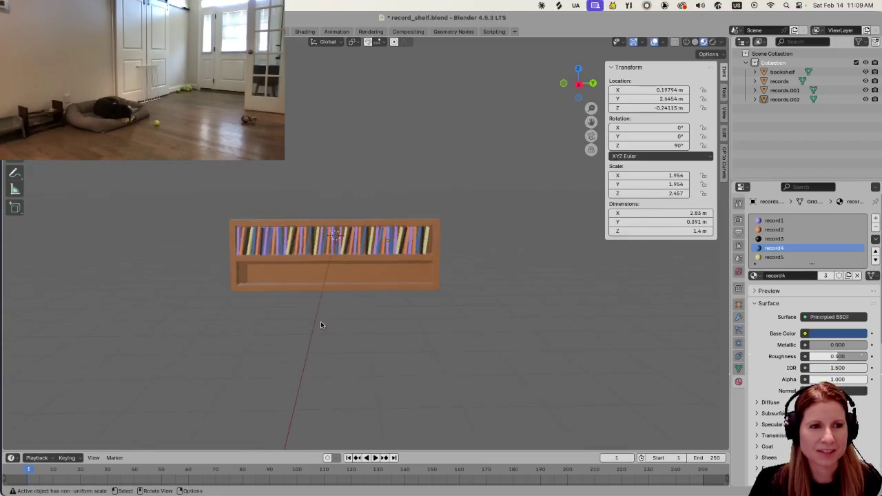
scroll(319, 324, "up", 4)
scroll(320, 326, "down", 1)
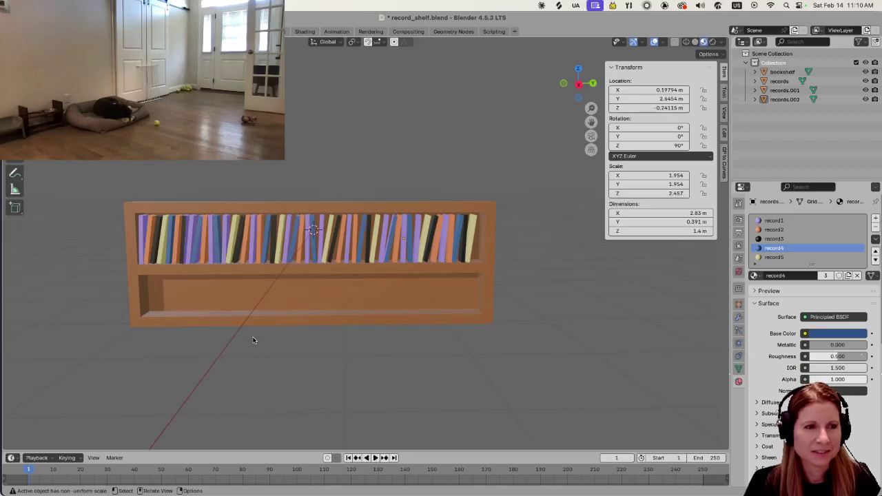
mouse_move(253, 339)
middle_mouse_down()
mouse_move(332, 274)
mouse_move(364, 313)
mouse_move(403, 315)
mouse_move(355, 283)
middle_mouse_up()
scroll(364, 313, "up", 2)
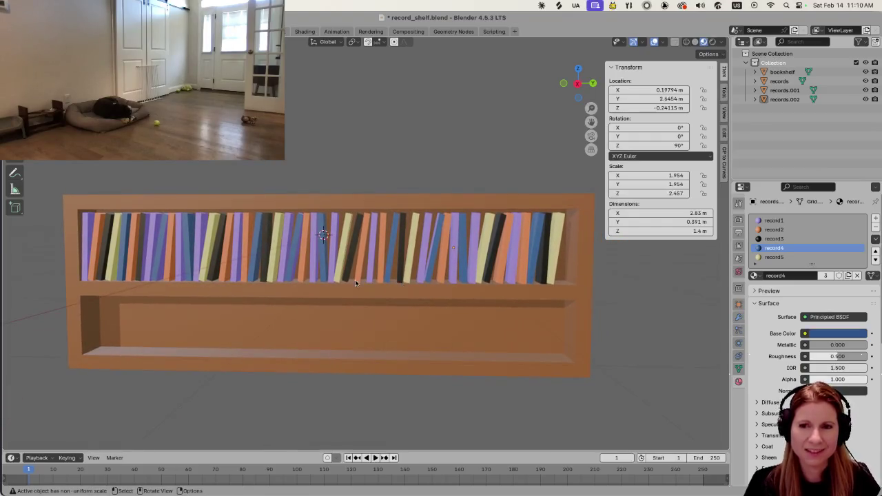
scroll(310, 390, "down", 4)
scroll(307, 392, "up", 2)
scroll(307, 393, "up", 2)
mouse_move(307, 392)
middle_mouse_down()
mouse_move(345, 383)
mouse_move(347, 372)
middle_mouse_up()
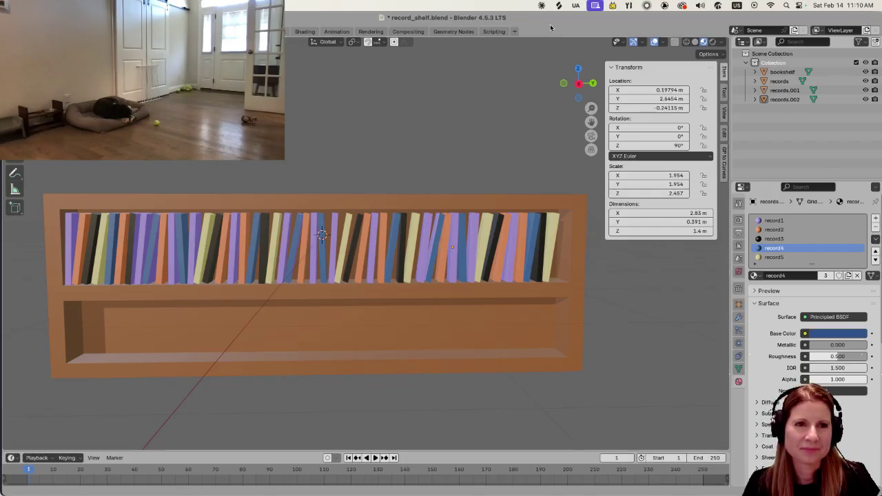
key("ctrl+s")
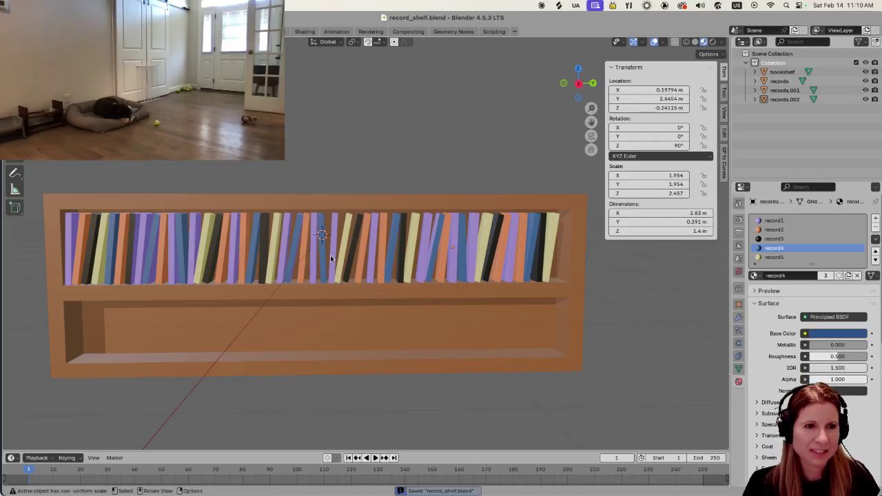
scroll(376, 244, "down", 2)
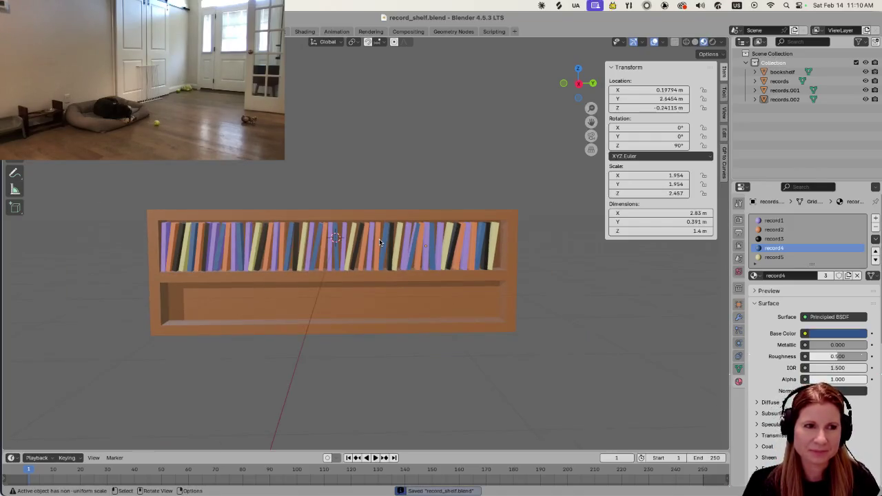
scroll(407, 239, "up", 1)
scroll(408, 239, "up", 1)
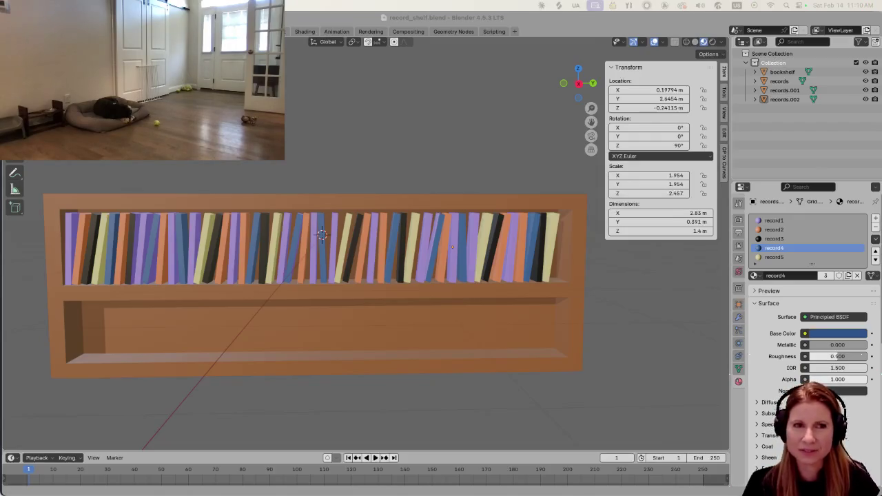
left_click(410, 273)
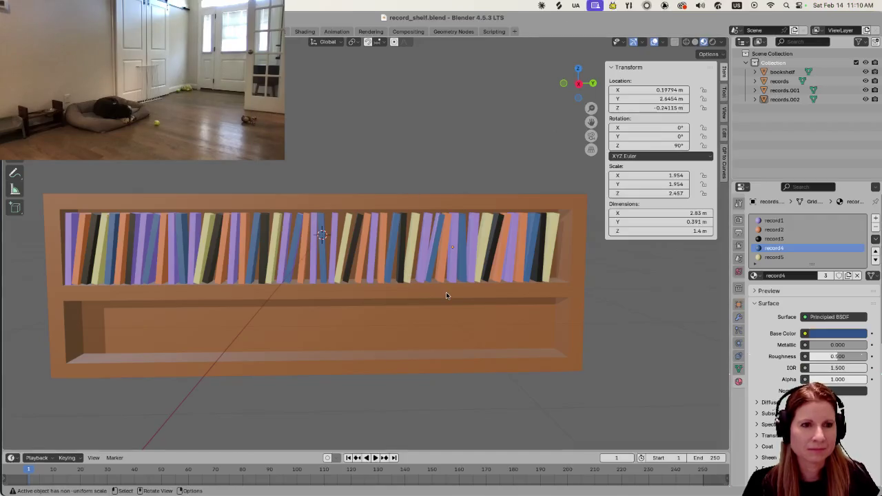
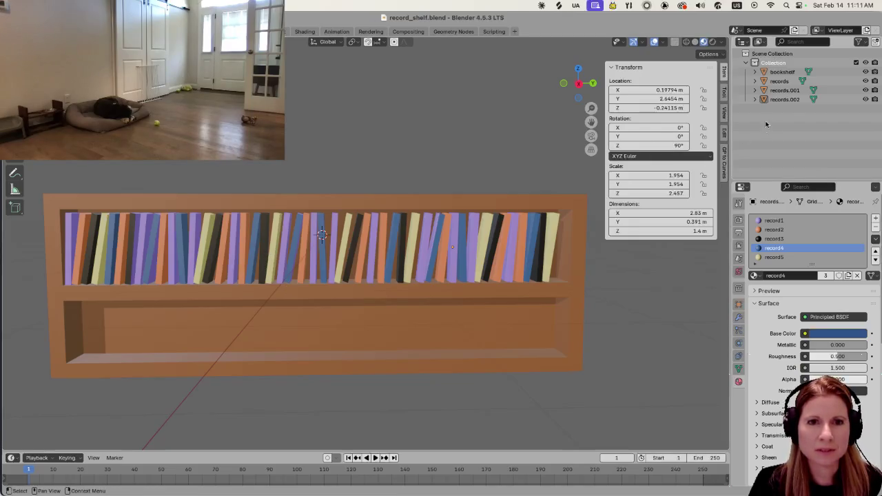
Join records, records.001 and records.002 into one 9.7 m-wide 'records' object and duplicate it
left_click(779, 80)
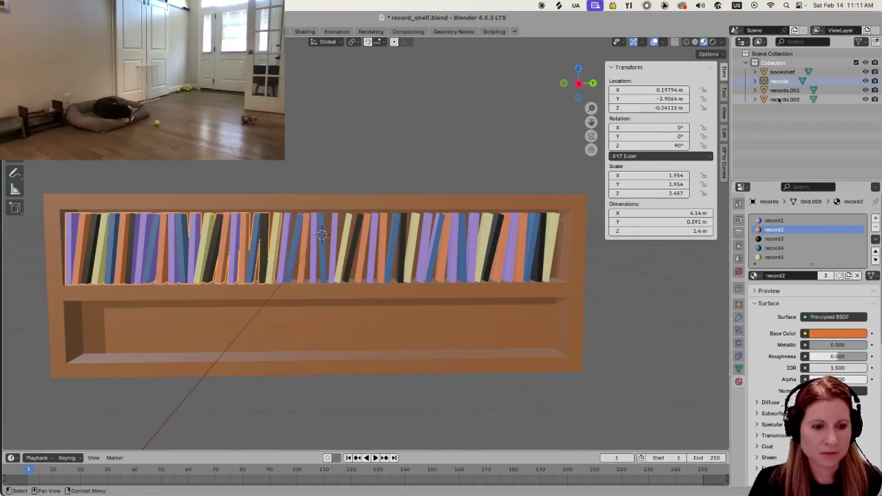
left_click(784, 99, "ctrl")
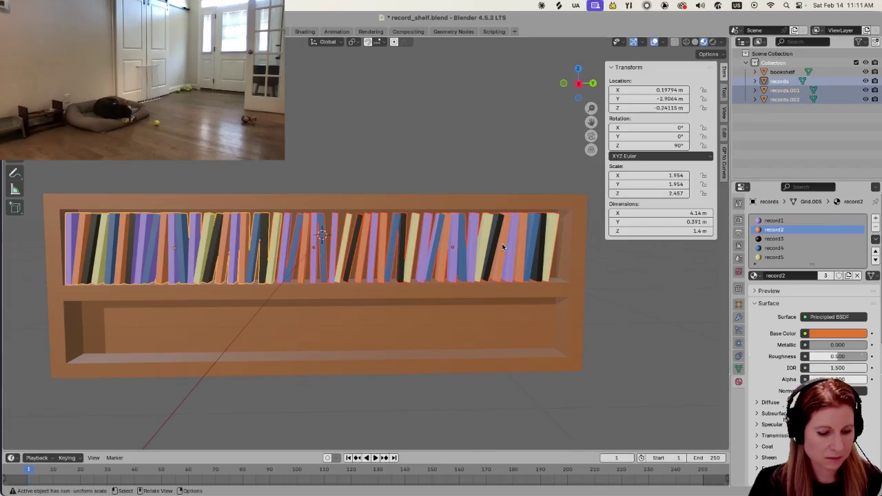
key("ctrl+j")
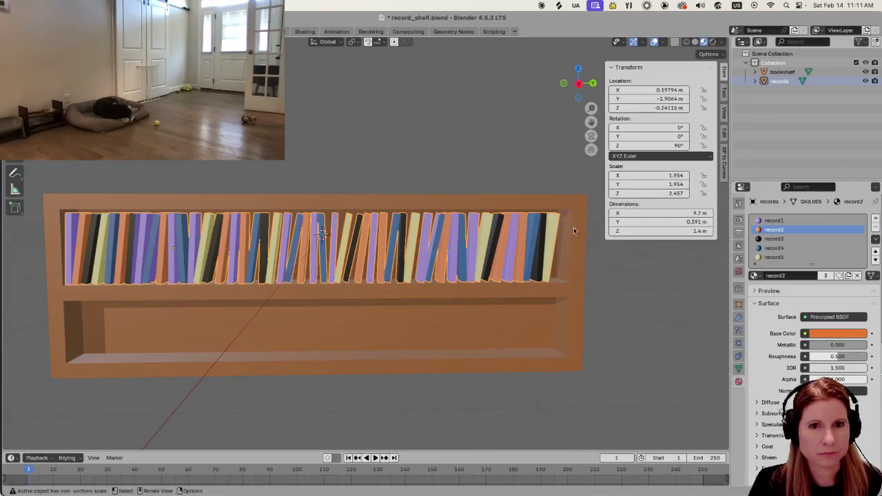
mouse_move(437, 274)
middle_mouse_down("shift")
mouse_move(459, 256)
mouse_move(455, 292)
middle_mouse_up("shift")
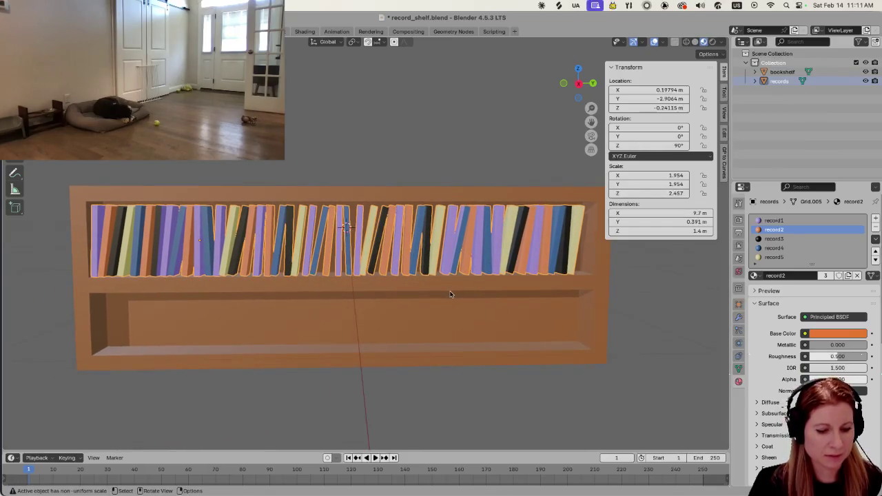
key("shift+d")
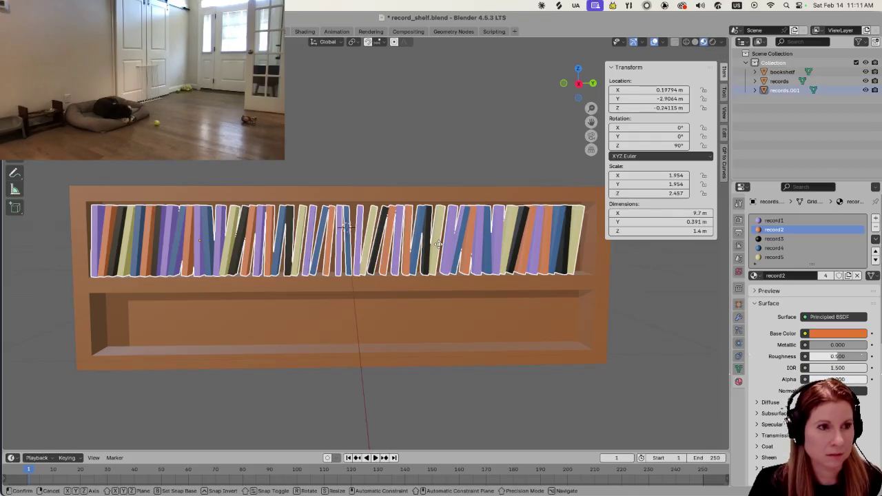
Drop the duplicated records straight down onto the lower shelf
key("z")
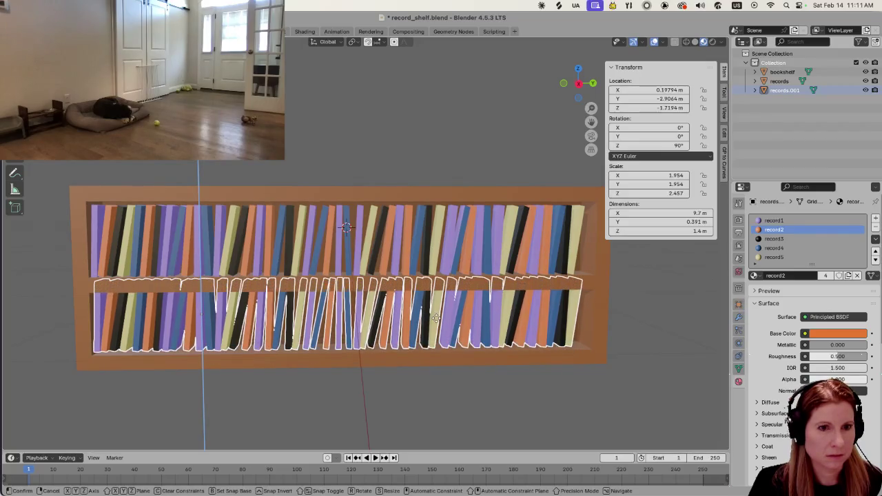
left_click(436, 317)
scroll(450, 327, "down", 3)
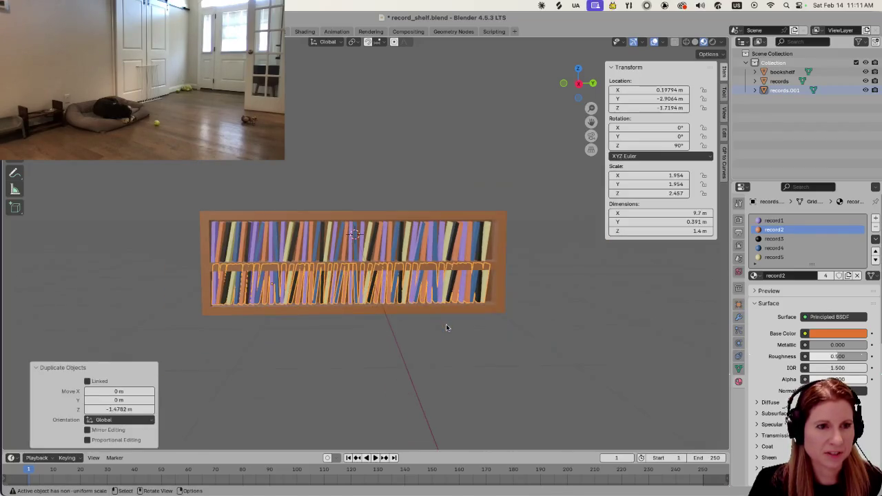
scroll(441, 334, "up", 3)
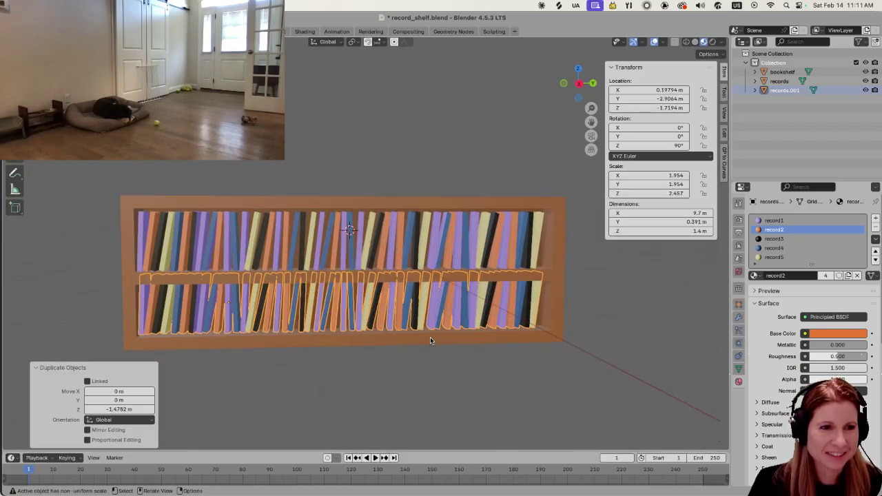
mouse_move(427, 331)
middle_mouse_down()
mouse_move(432, 264)
mouse_move(415, 313)
middle_mouse_up()
scroll(415, 313, "up", 2)
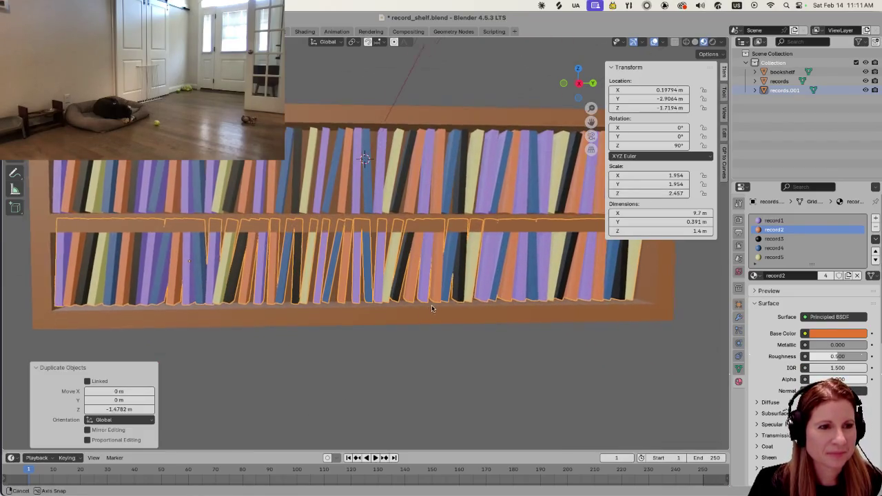
left_click(420, 383)
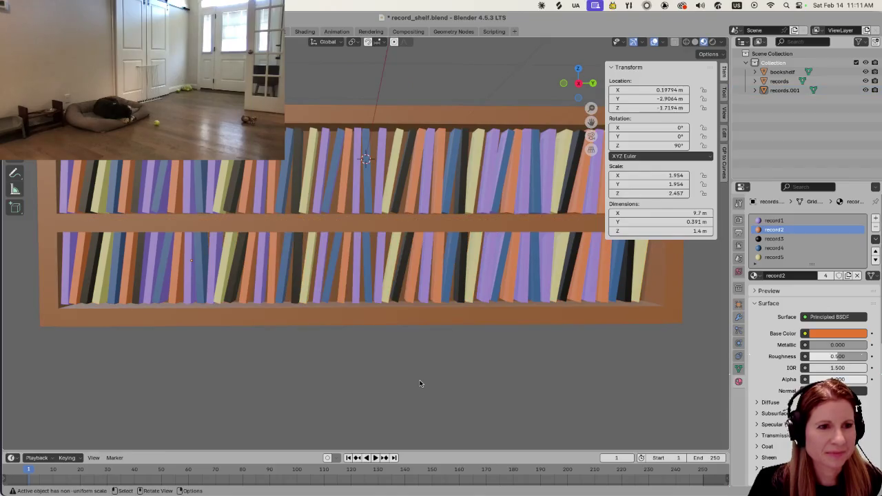
left_click(352, 293)
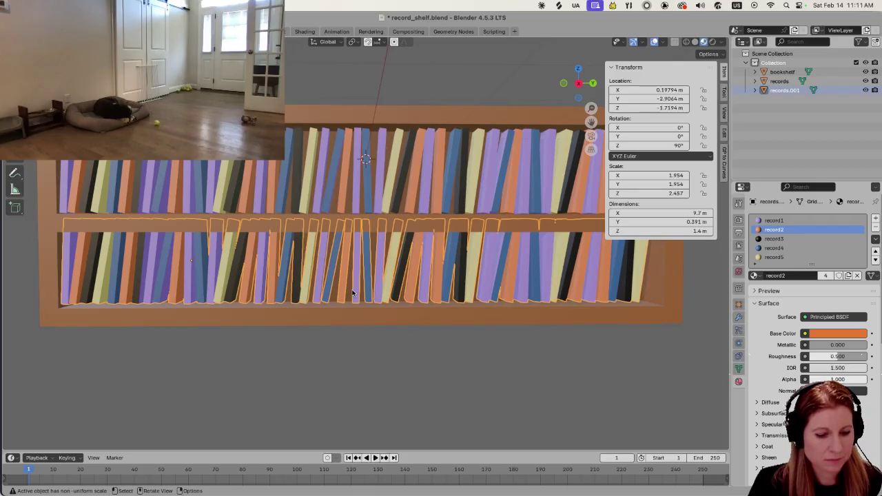
Shorten the lower records in Z and lower them onto the bottom shelf
key("s")
key("z")
key("Return")
key("s")
key("z")
left_click(327, 210)
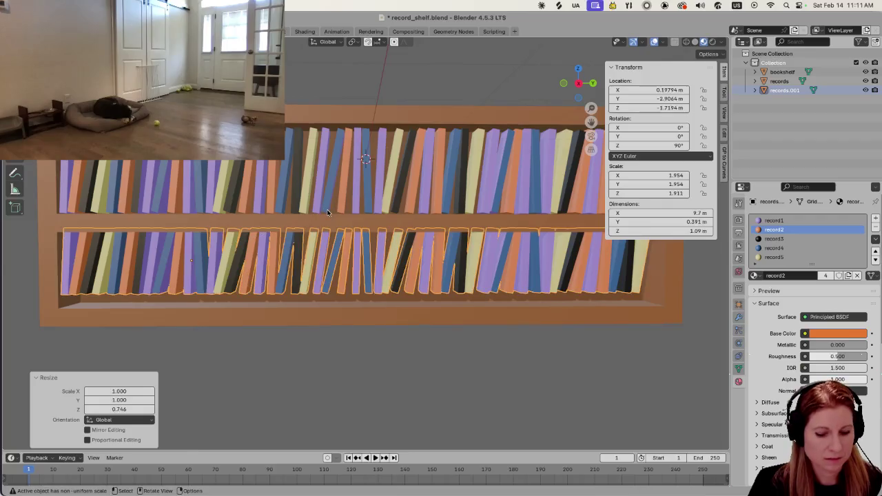
key("z")
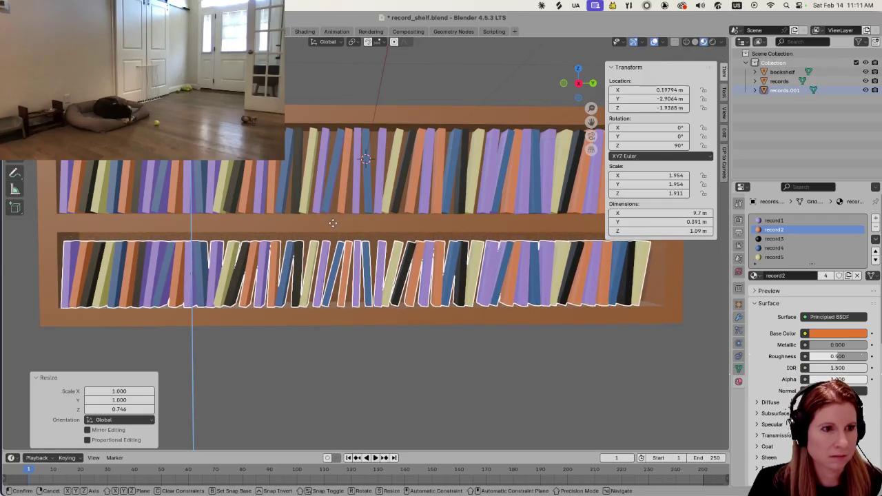
left_click(333, 225)
Rescale the lower records taller along Z to fill the shelf, ending at Z 2.057
key("s")
key("z")
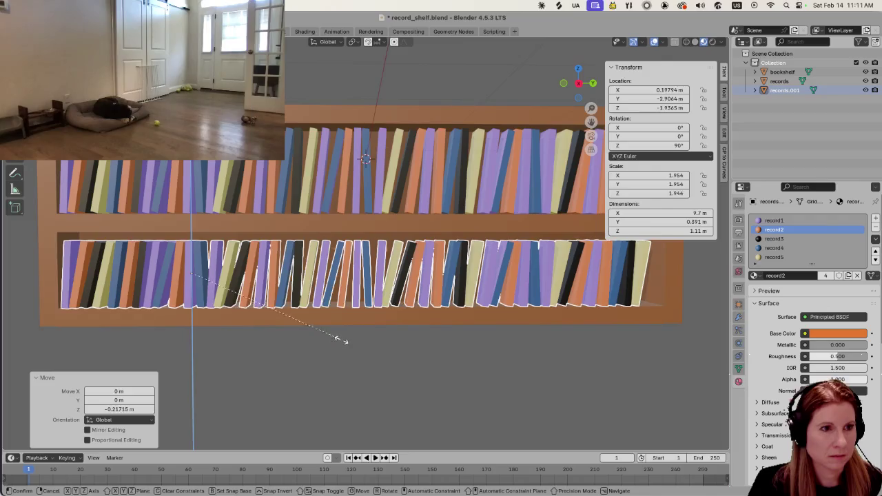
left_click(327, 347)
key("s")
key("z")
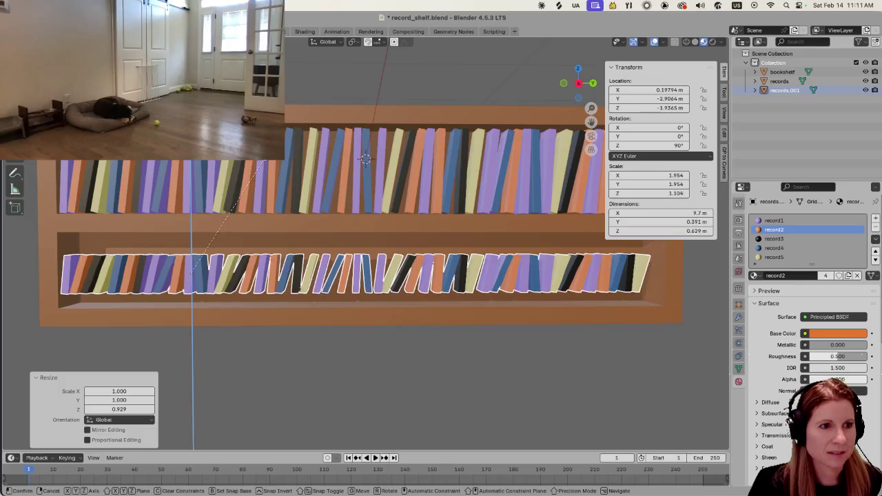
left_click(287, 439)
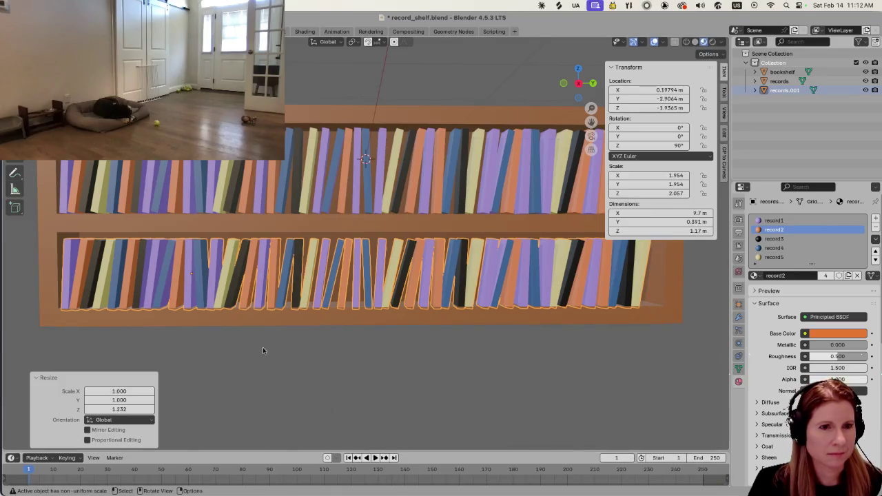
scroll(288, 352, "down", 2)
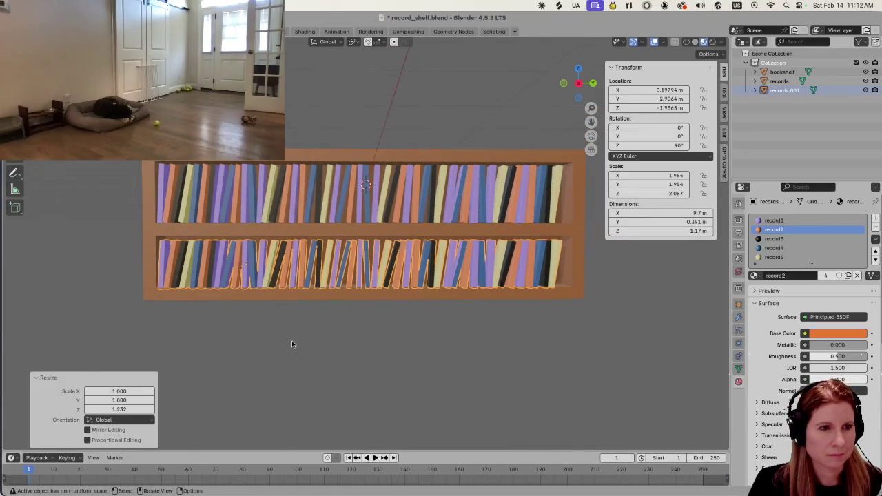
Raise the lower records slightly along Z and return to a front view
key("g")
key("z")
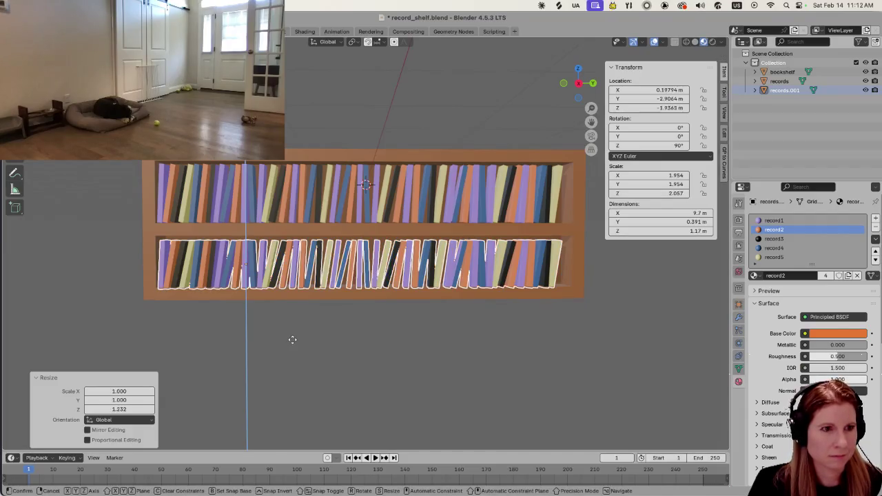
left_click(296, 338)
scroll(331, 363, "up", 2)
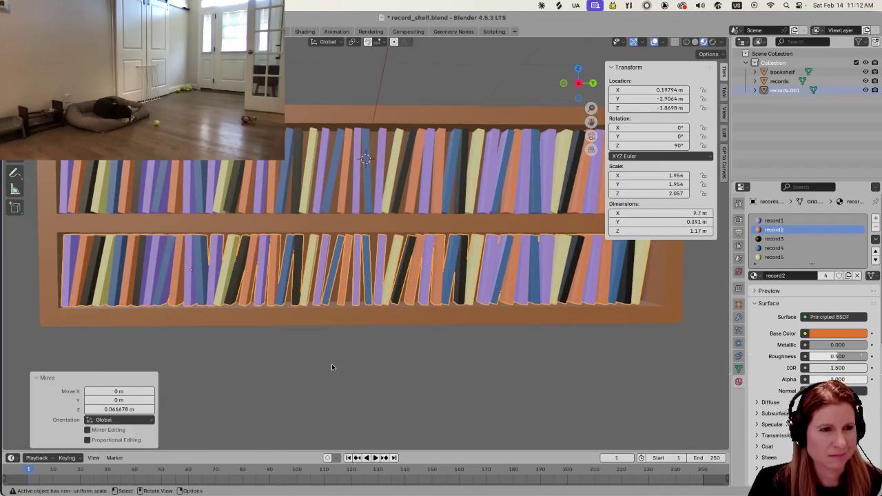
middle_click_drag(350, 356, 358, 353)
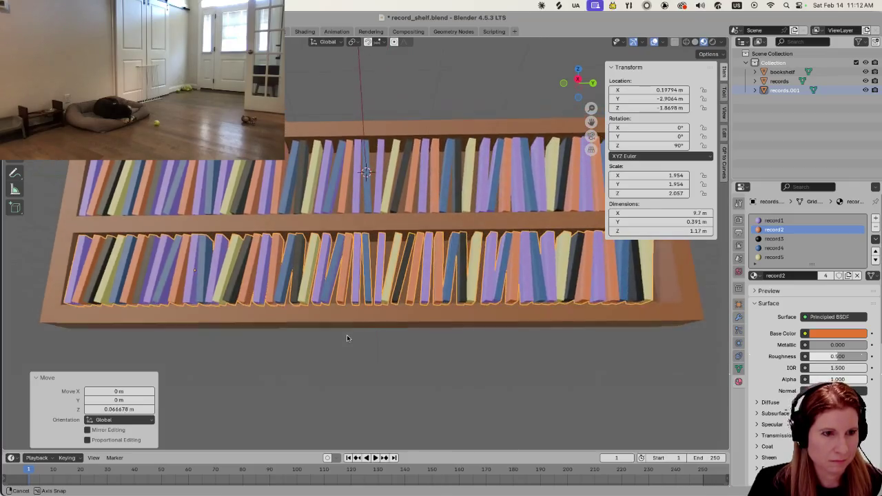
left_click(356, 360)
key("KP_1")
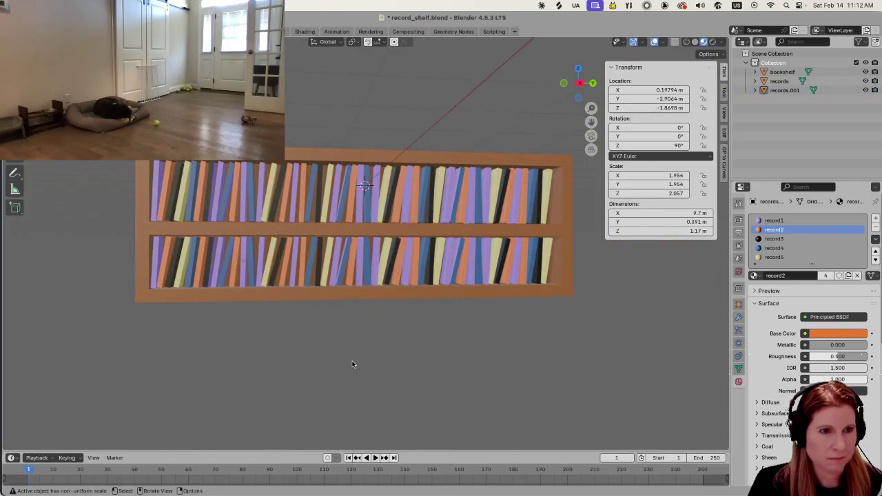
middle_click_drag(360, 356, 345, 365)
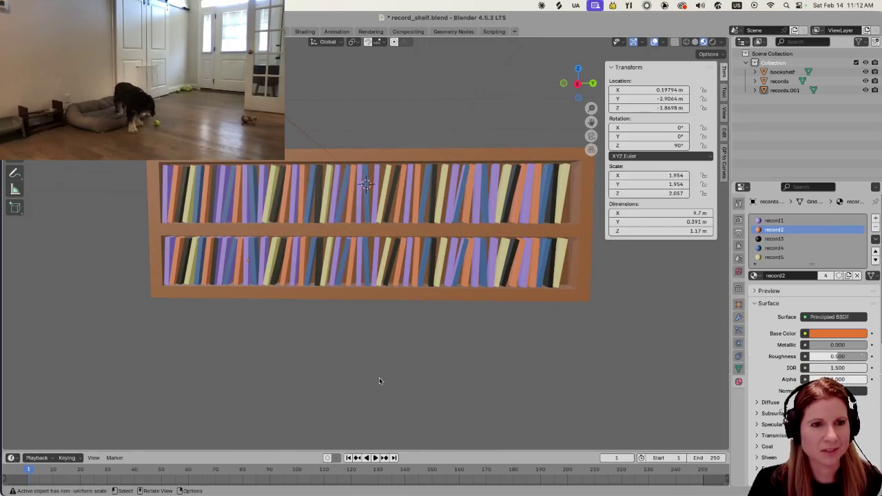
Try flipping the lower records 180° around X, then undo it and restore their taller height
left_click(328, 278)
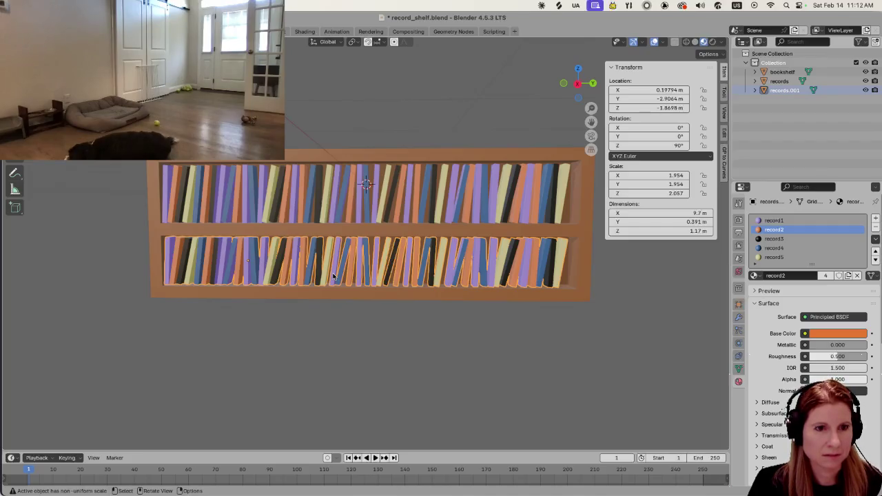
key("r")
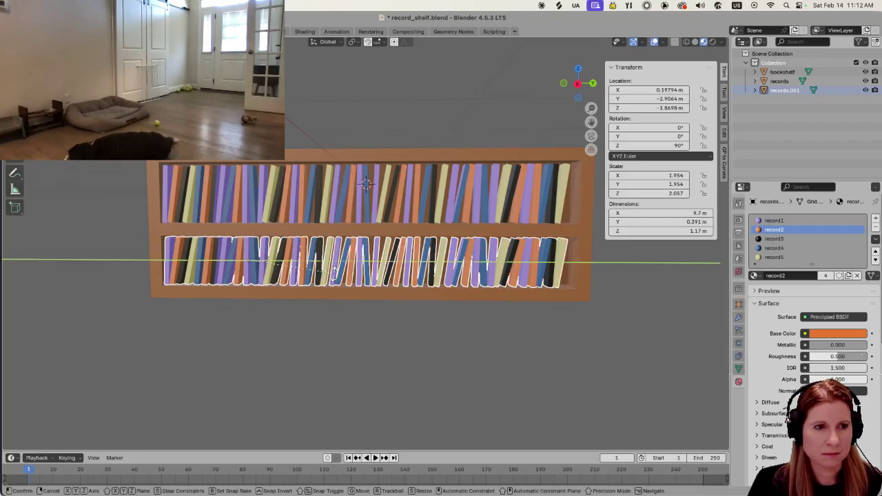
type("x")
type("0")
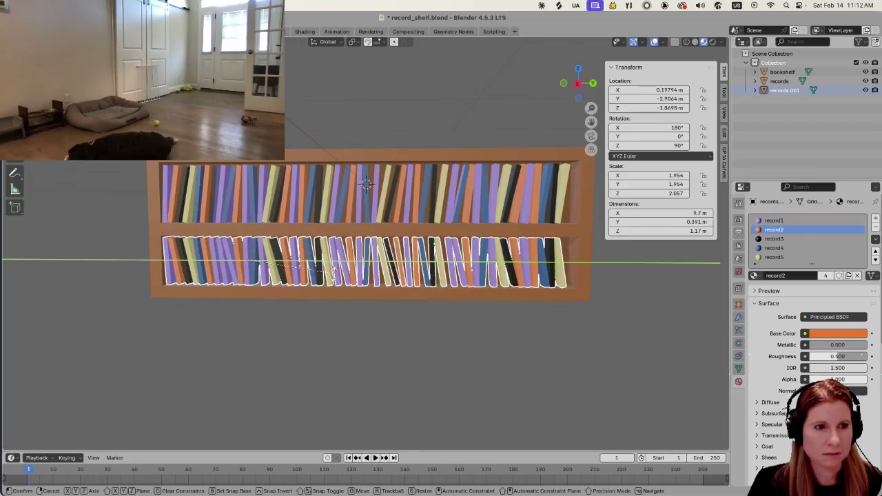
key("Return")
left_click(467, 339)
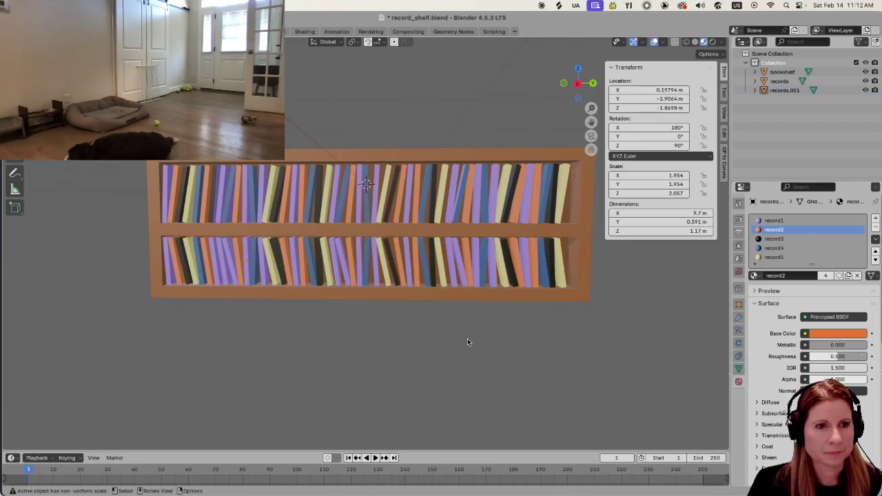
scroll(478, 365, "down", 2)
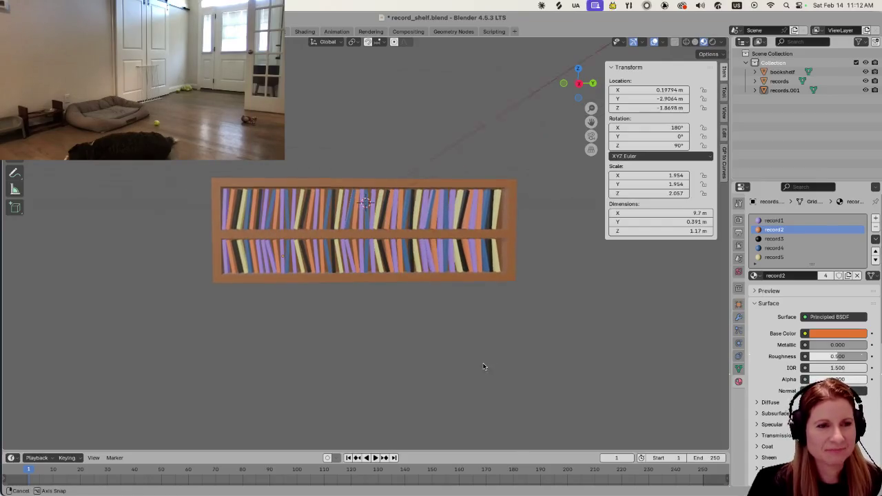
scroll(476, 365, "up", 1)
scroll(465, 372, "up", 1)
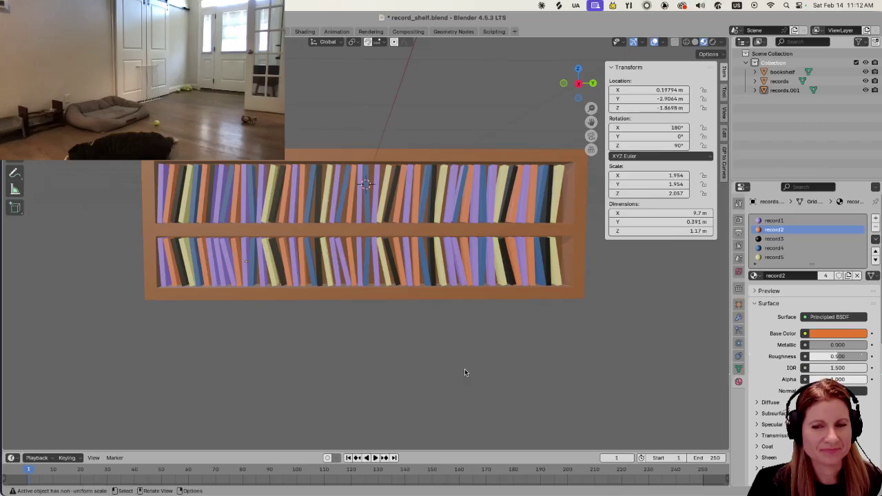
key("ctrl+z")
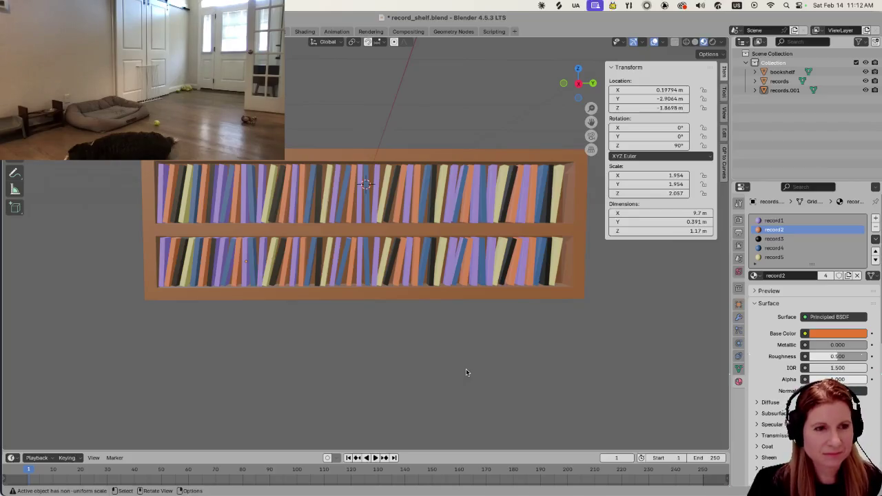
key("ctrl+z")
key("ctrl+z")
key("ctrl+z")
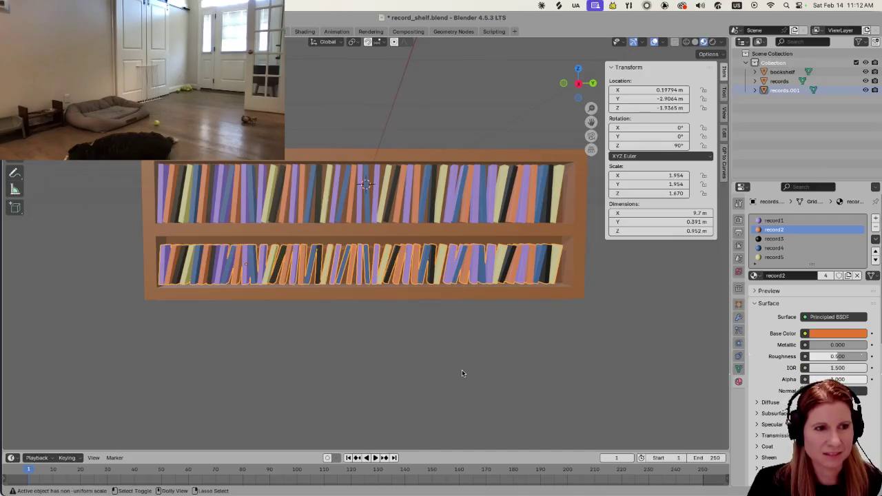
key("ctrl+shift+z")
key("ctrl+shift+z")
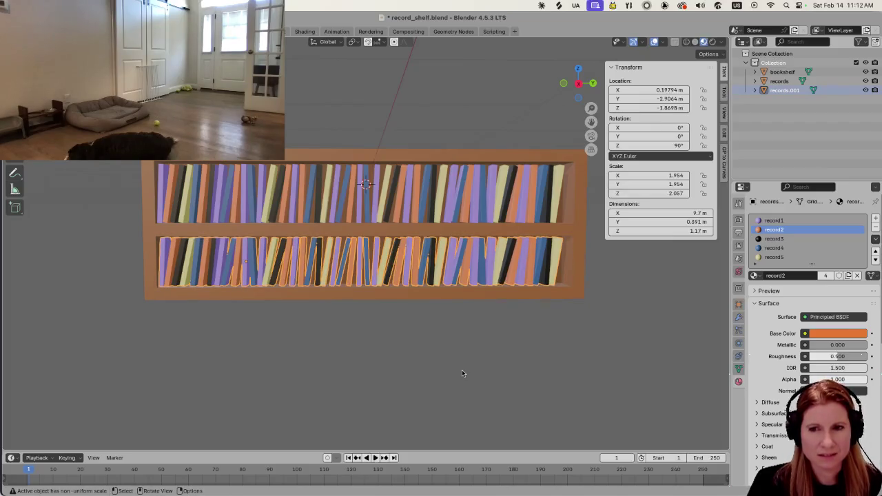
Rotate the lower records 180° around Z and slide them along Y to 2.8168 m
type("rz180")
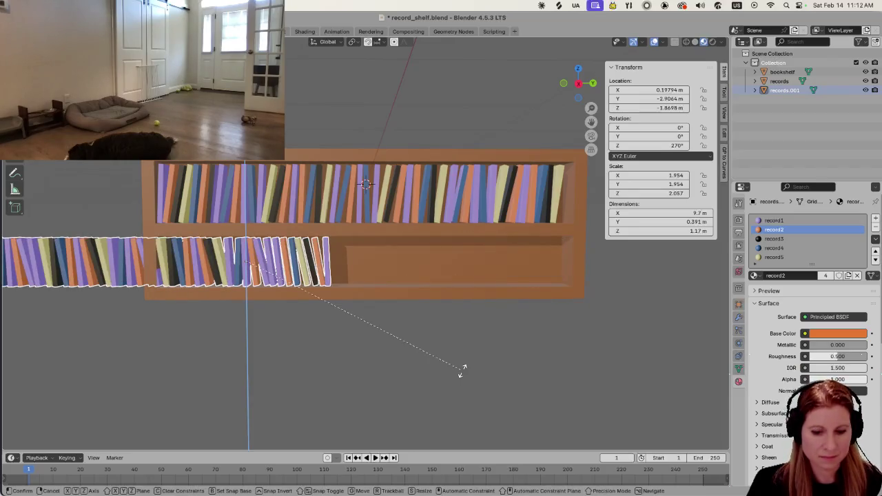
key("Return")
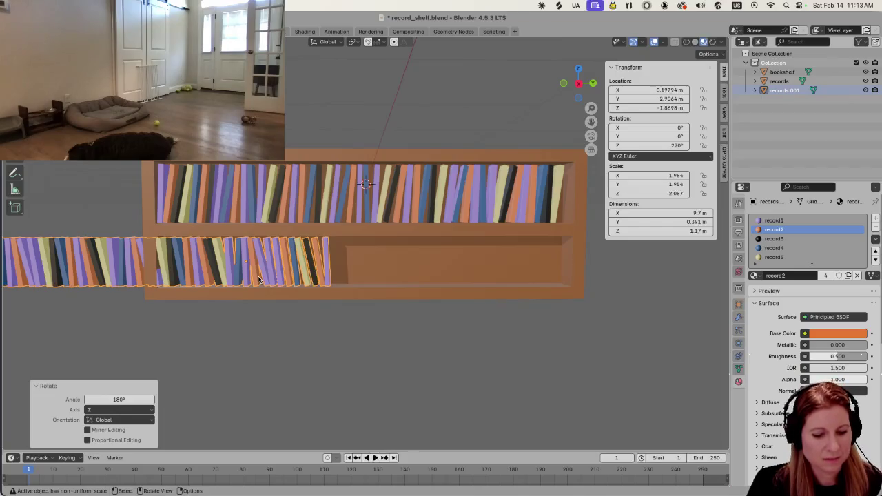
key("g")
key("y")
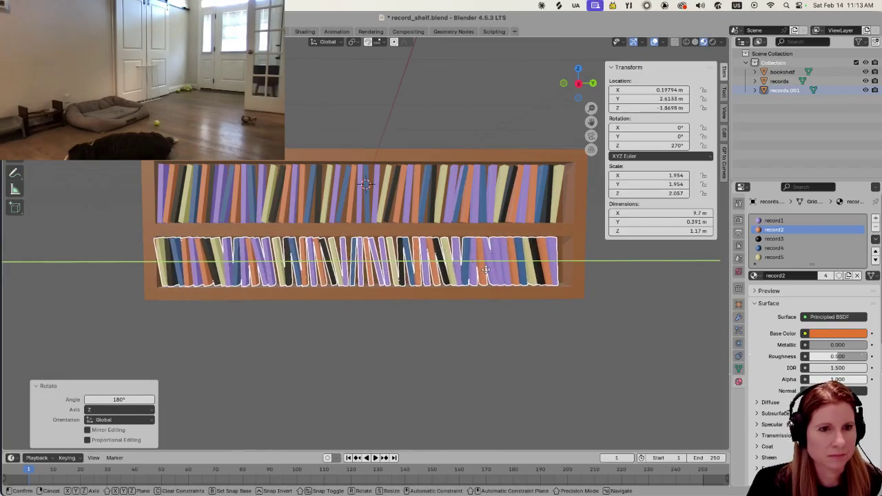
left_click(513, 354)
left_click(513, 353)
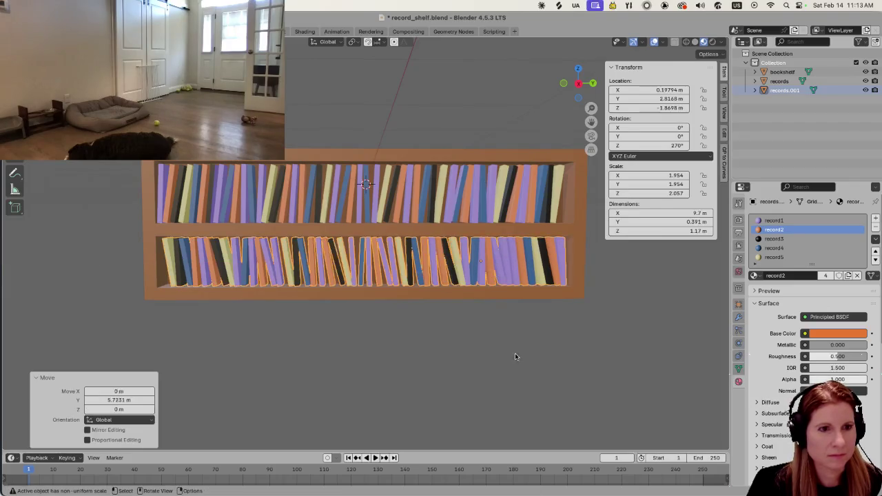
scroll(505, 358, "down", 1)
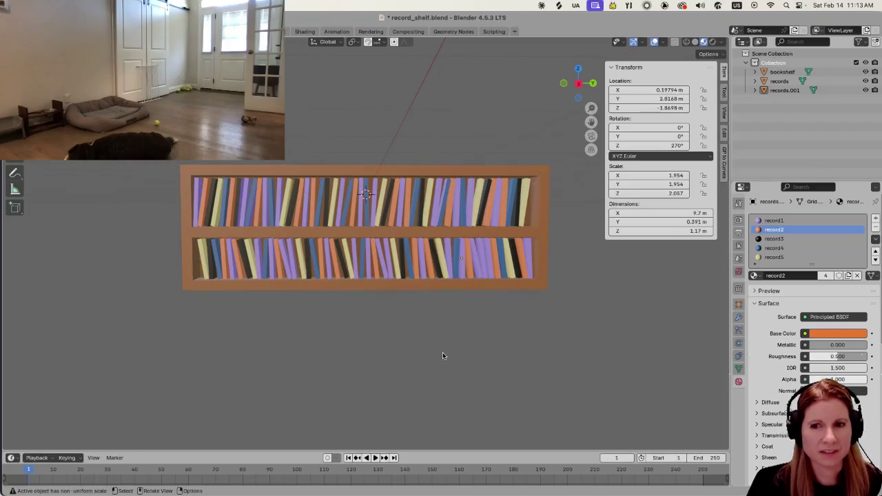
Save record_shelf.blend
middle_click_drag(443, 352, 434, 353)
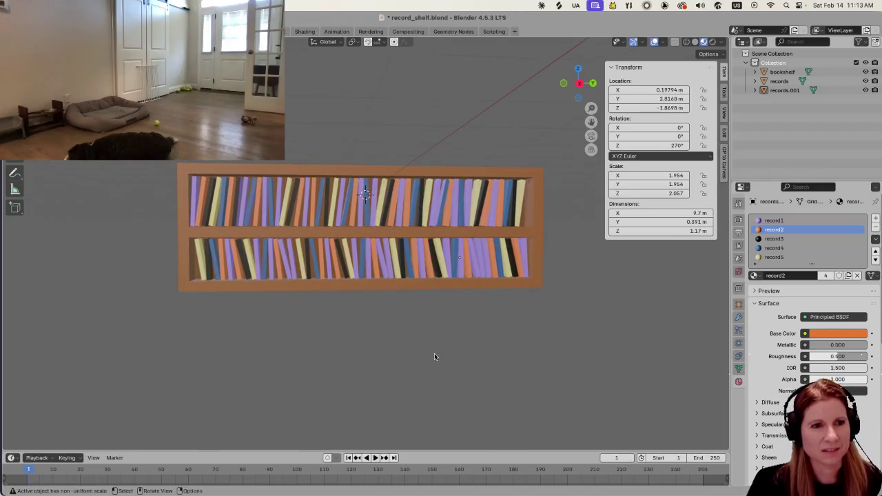
scroll(434, 352, "down", 5)
scroll(421, 359, "up", 3)
scroll(419, 367, "up", 3)
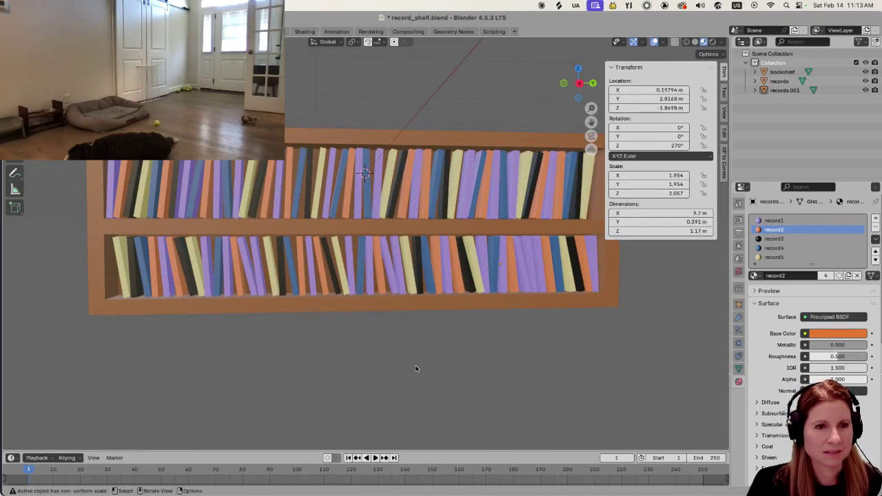
scroll(415, 368, "down", 2)
key("ctrl+s")
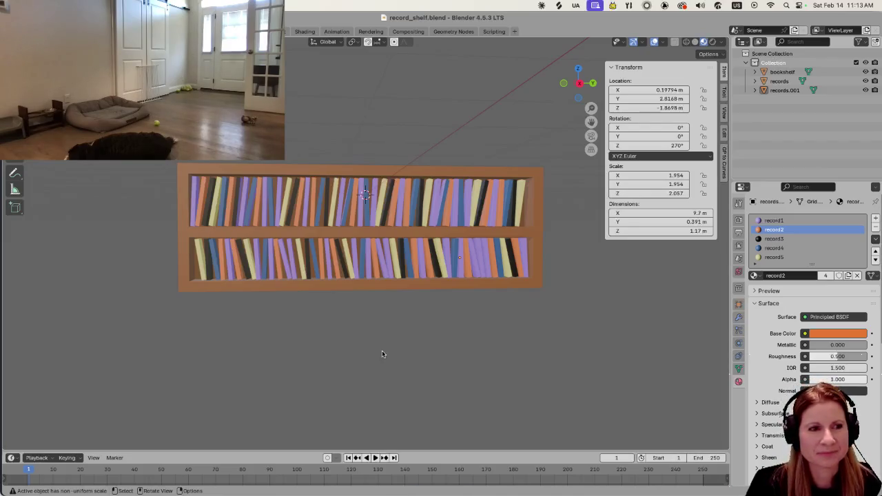
Inspect the filled shelves from several angles and enter Edit Mode on the records mesh
scroll(381, 353, "up", 1)
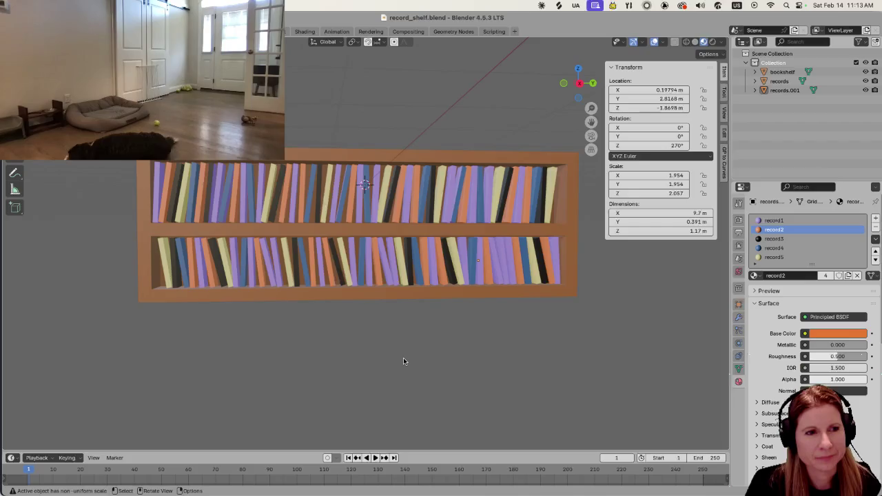
middle_click_drag(444, 386, 448, 383)
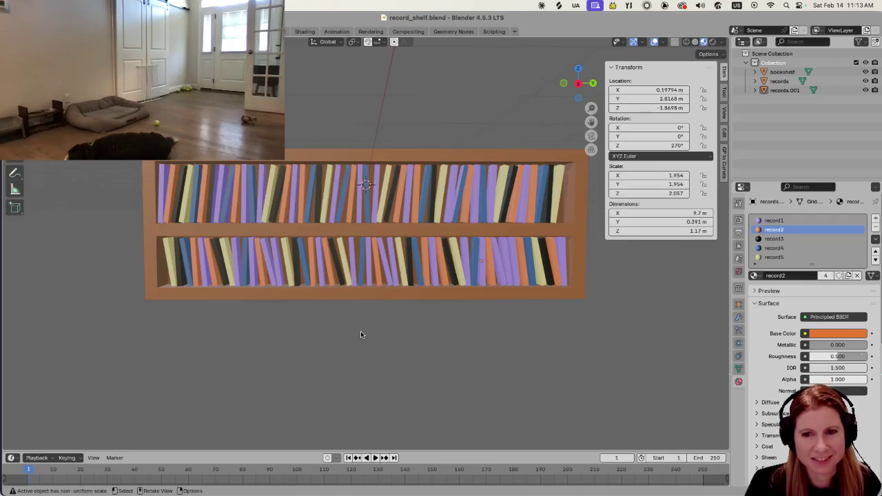
middle_click_drag(404, 305, 381, 261)
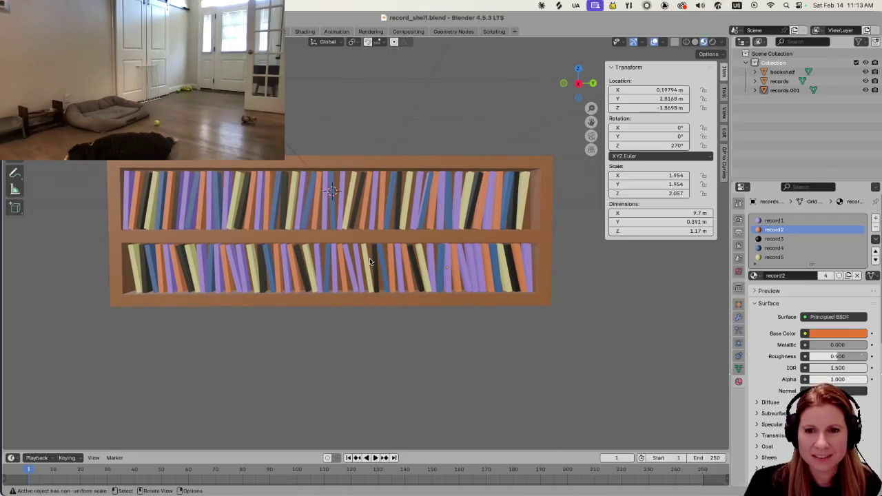
mouse_move(389, 325)
middle_mouse_down()
mouse_move(392, 339)
mouse_move(297, 286)
middle_mouse_up()
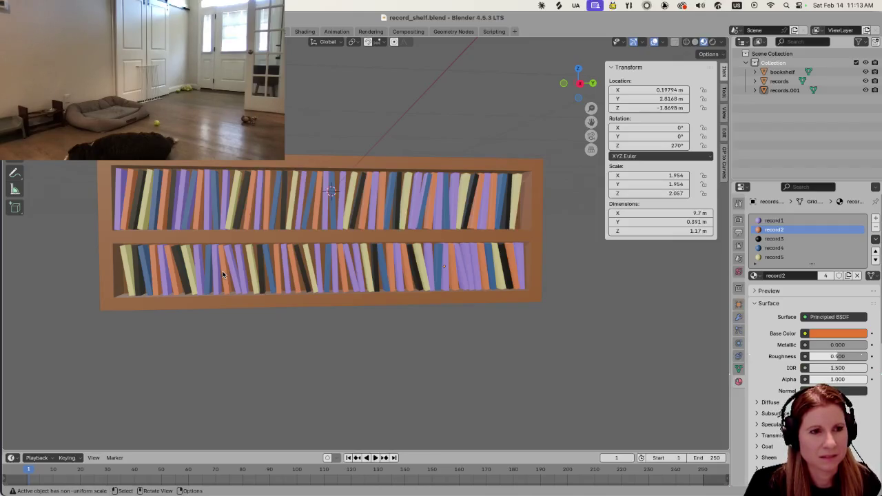
scroll(223, 275, "up", 2)
mouse_move(224, 275)
middle_mouse_down()
mouse_move(233, 259)
mouse_move(232, 290)
middle_mouse_up()
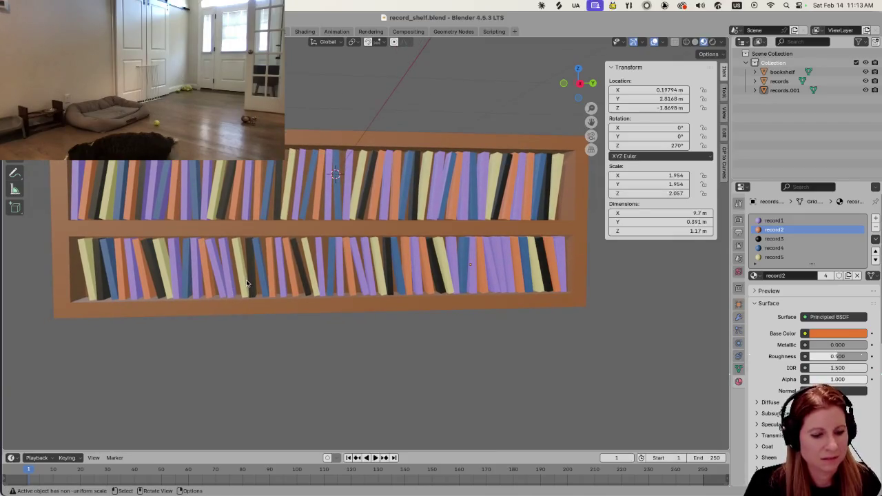
key("Tab")
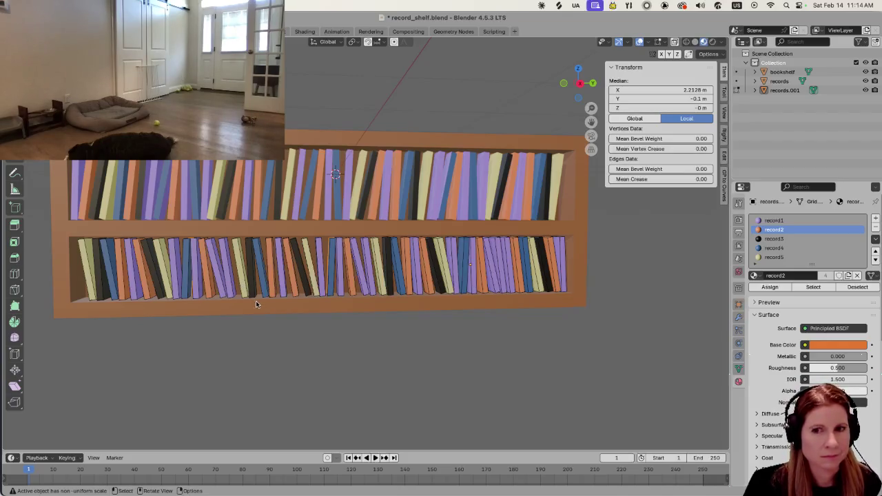
Assign the blue record4 material to two bottom-row record sleeves
middle_click_drag(462, 360, 455, 361)
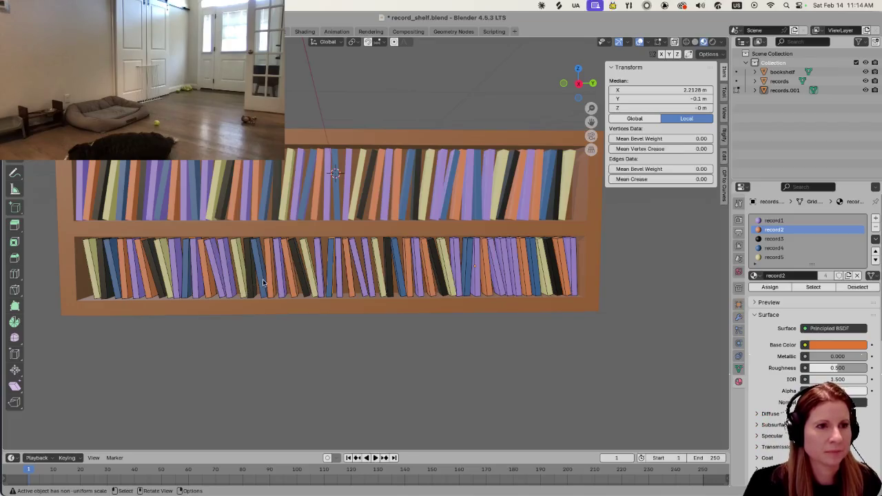
middle_click_drag(265, 283, 270, 284)
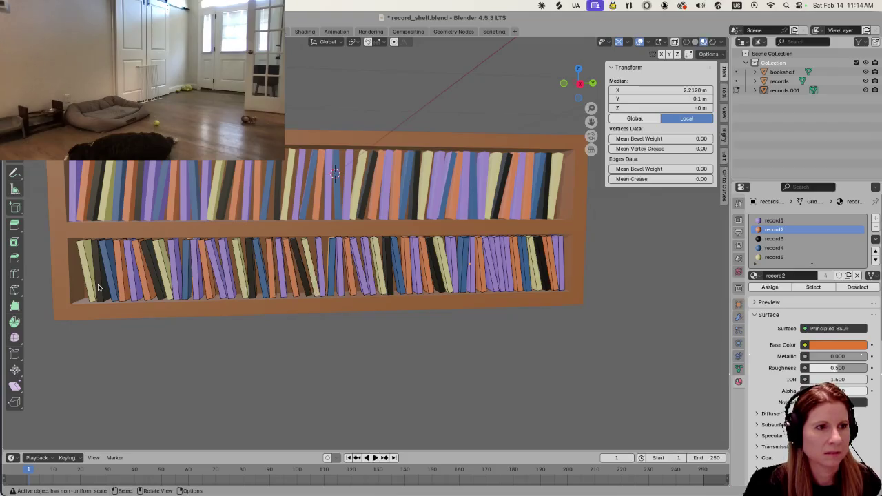
key("l")
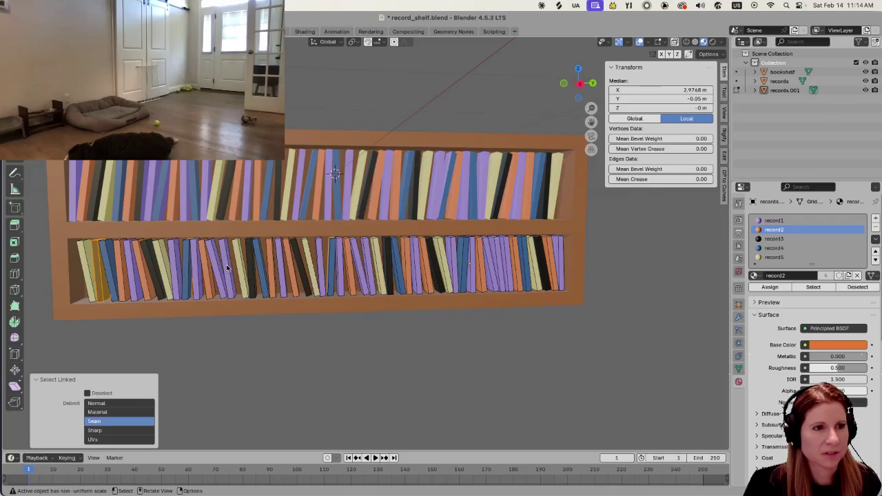
key("l")
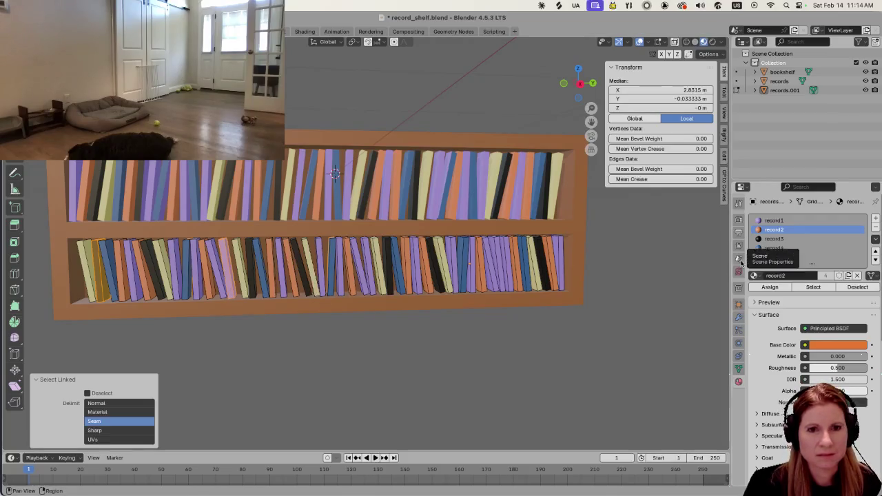
left_click(798, 248)
left_click(784, 287)
left_click(785, 288)
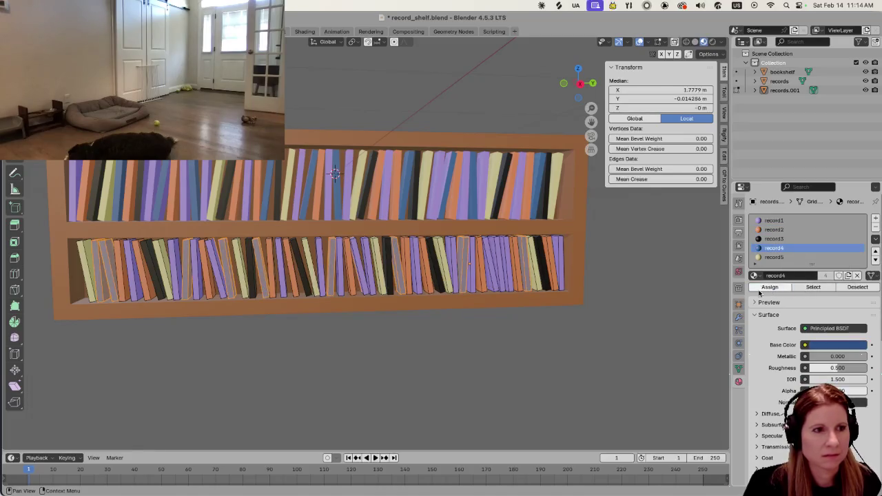
left_click(508, 370)
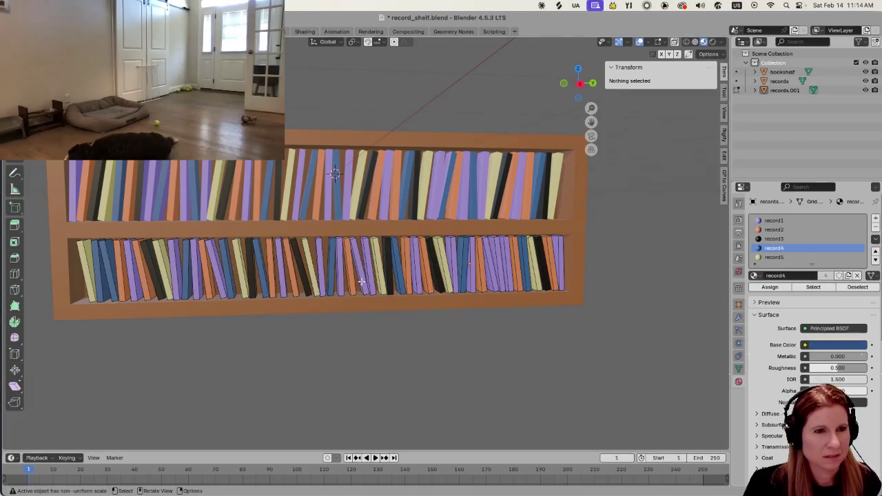
Assign the black record3 material to several more bottom-row sleeves
key("l")
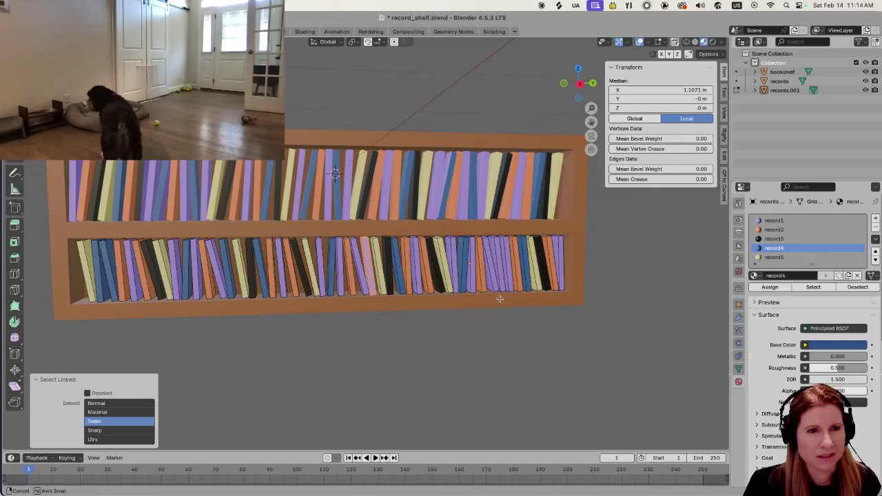
middle_click_drag(372, 278, 526, 284)
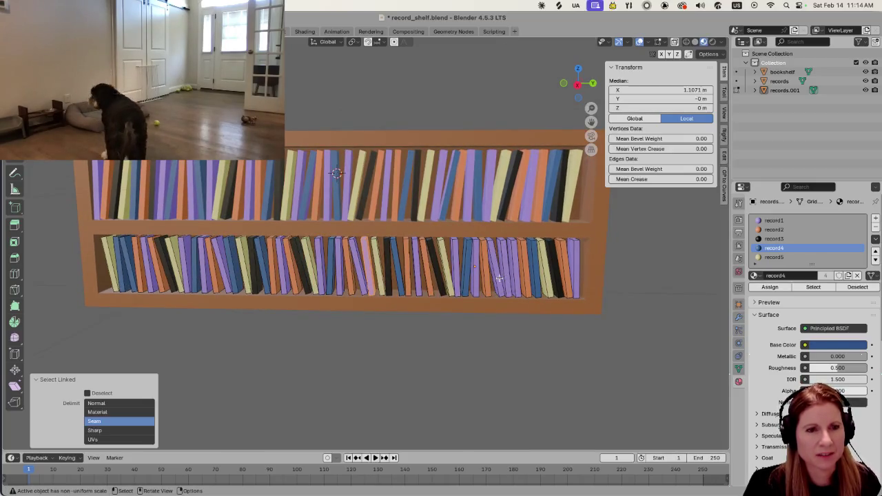
left_click(496, 272)
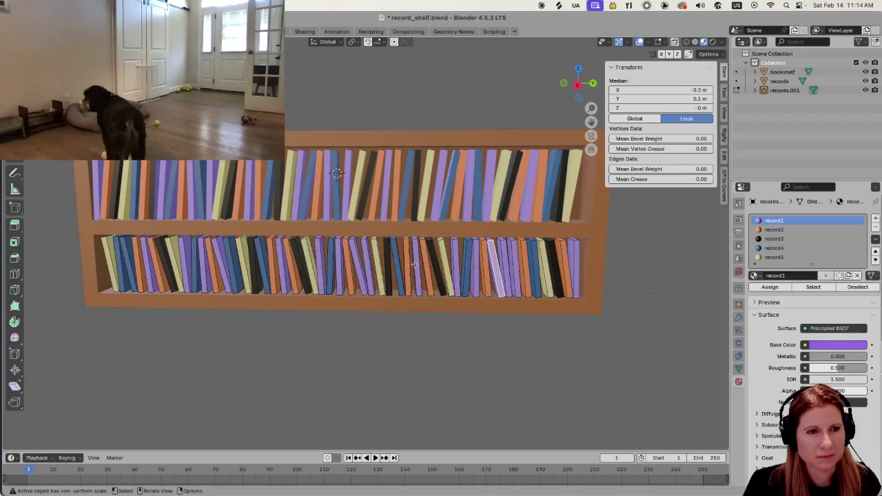
middle_click_drag(414, 269, 355, 268)
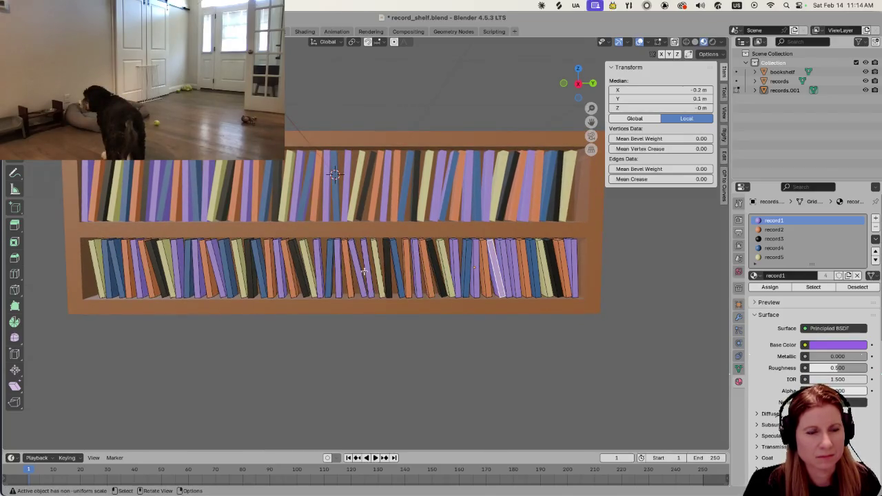
key("l")
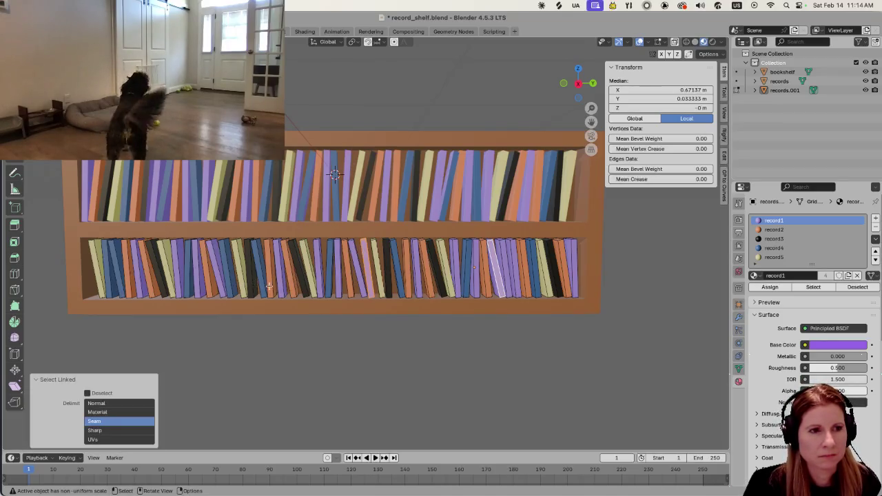
key("l")
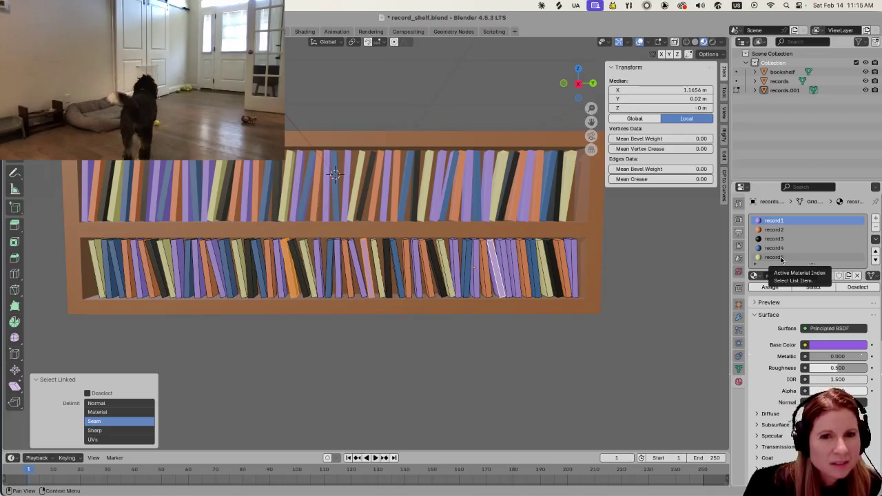
left_click(778, 238)
left_click(781, 287)
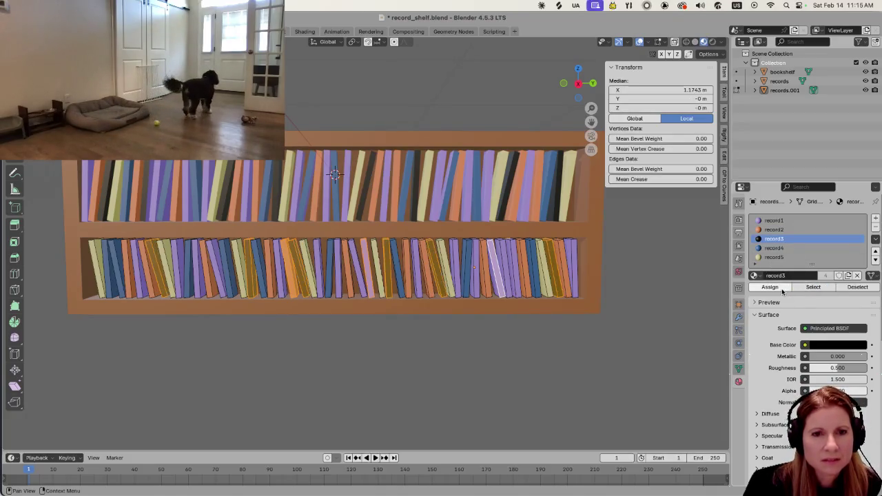
left_click(593, 365)
Give one top-shelf sleeve the yellow record5 material and clear the selection
scroll(600, 328, "down", 1)
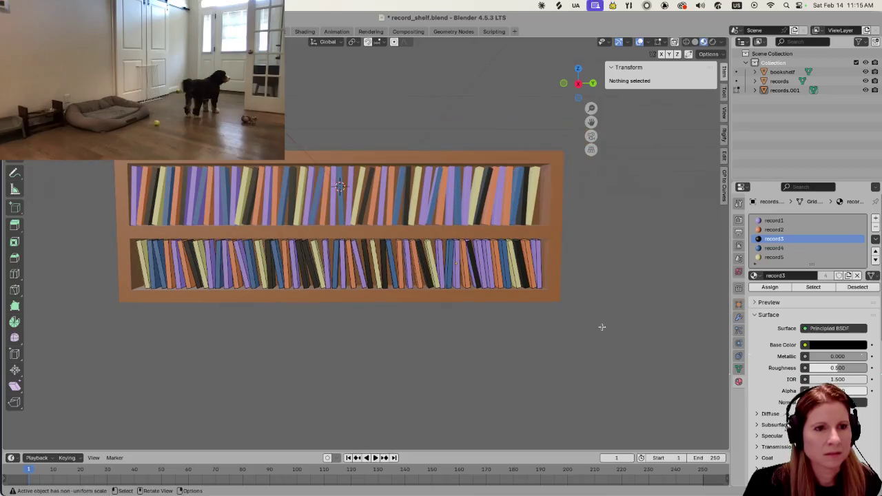
middle_click_drag(489, 313, 482, 312)
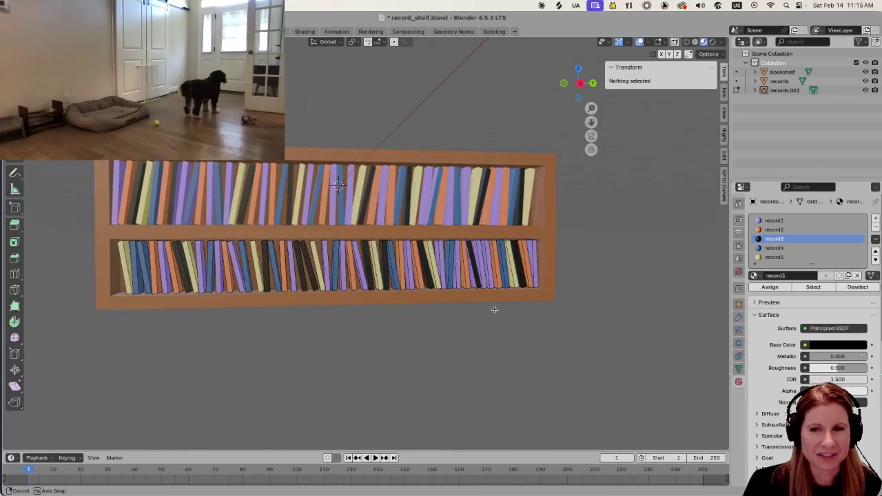
scroll(369, 329, "up", 1)
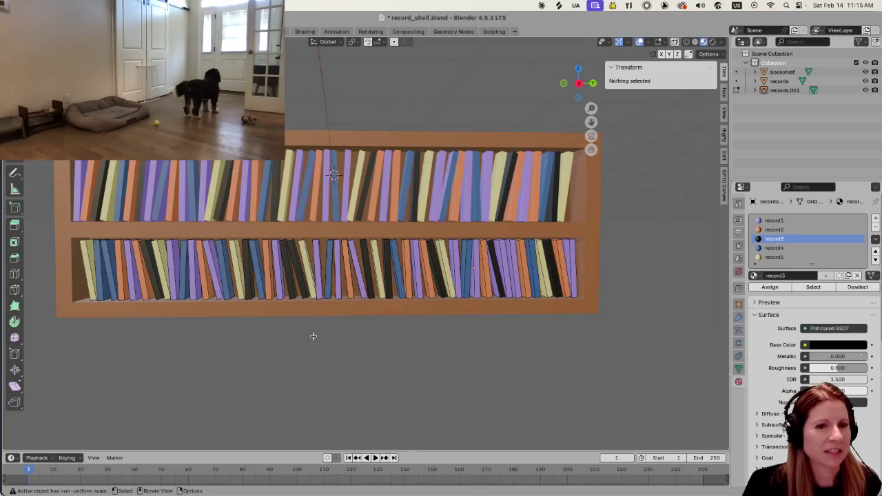
key("l")
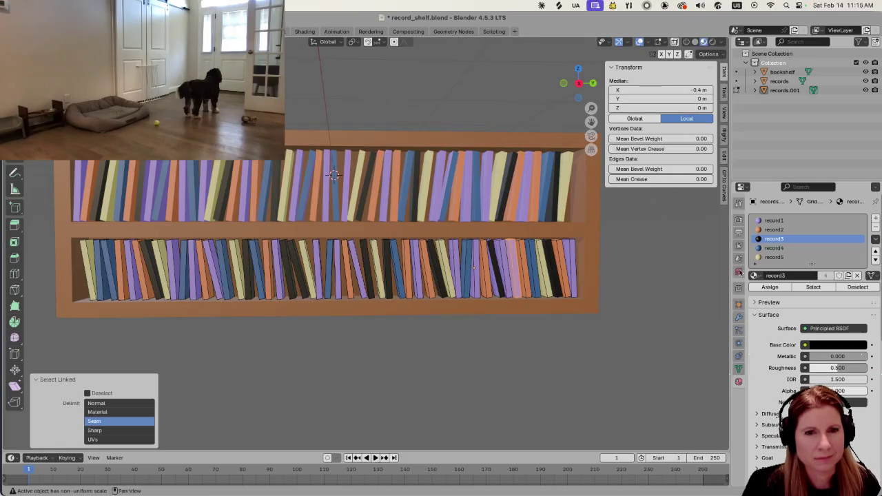
left_click(773, 257)
left_click(771, 287)
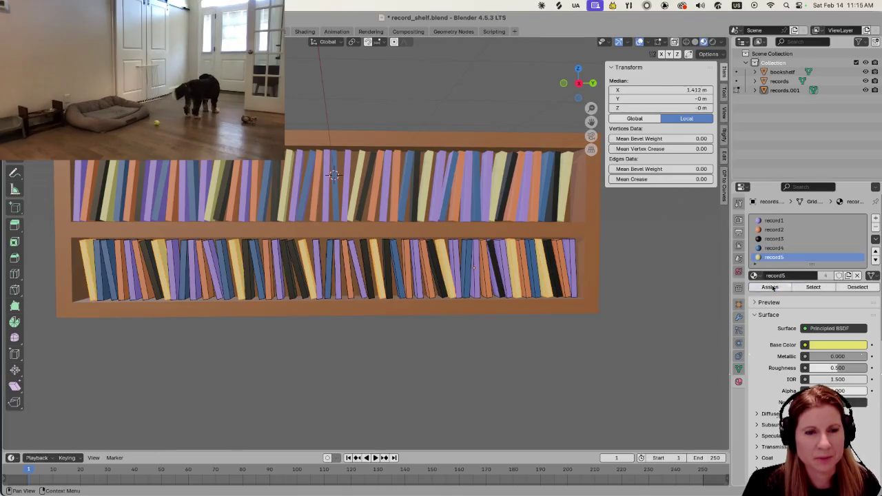
left_click(577, 365)
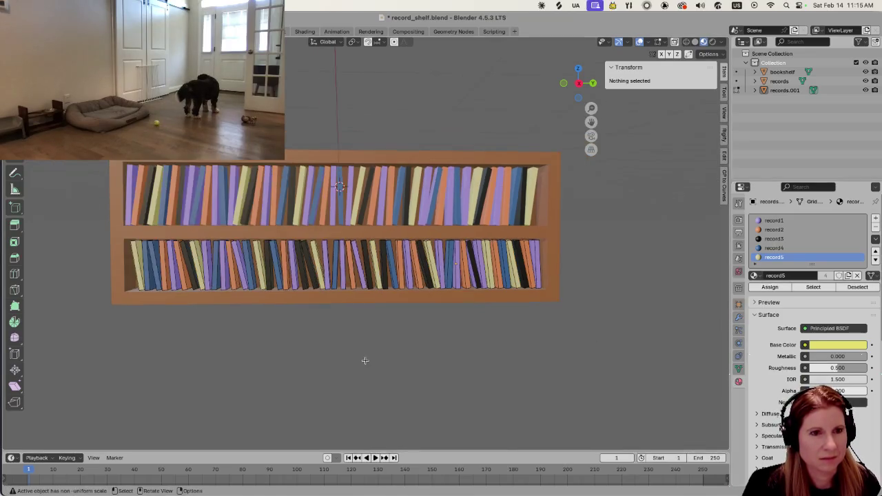
scroll(364, 361, "down", 1)
scroll(359, 366, "down", 5)
scroll(362, 366, "up", 3)
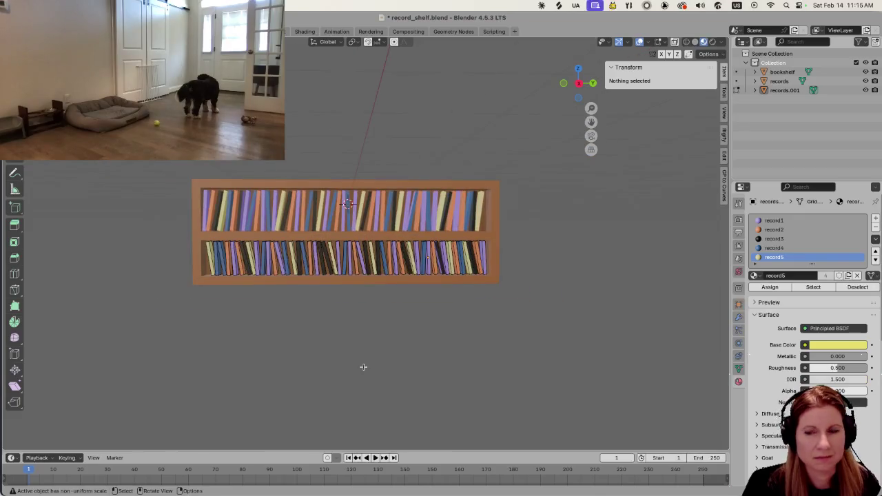
scroll(364, 365, "up", 2)
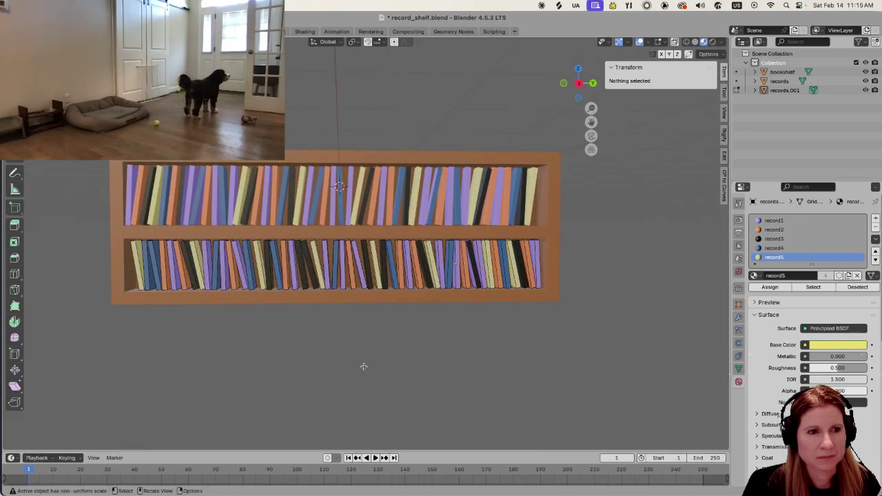
scroll(364, 365, "up", 2)
scroll(363, 366, "down", 1)
scroll(364, 367, "down", 1)
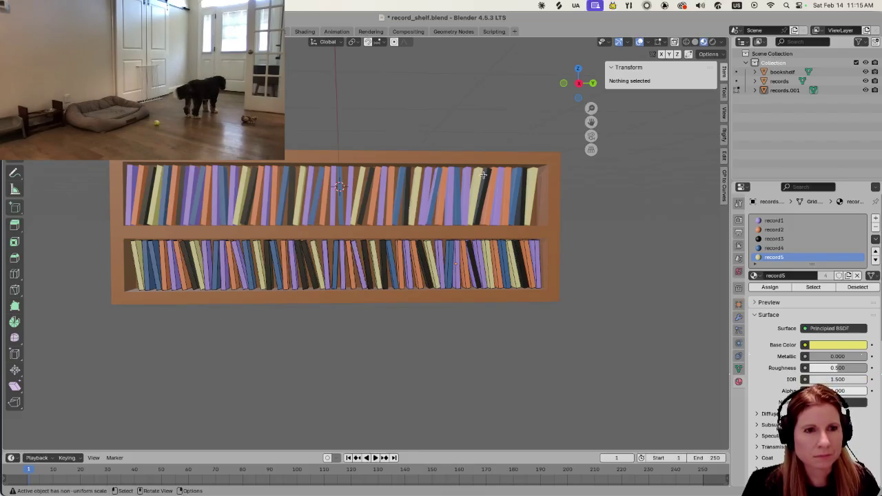
scroll(483, 175, "up", 3)
mouse_move(483, 210)
middle_mouse_down()
mouse_move(520, 194)
mouse_move(332, 170)
middle_mouse_up()
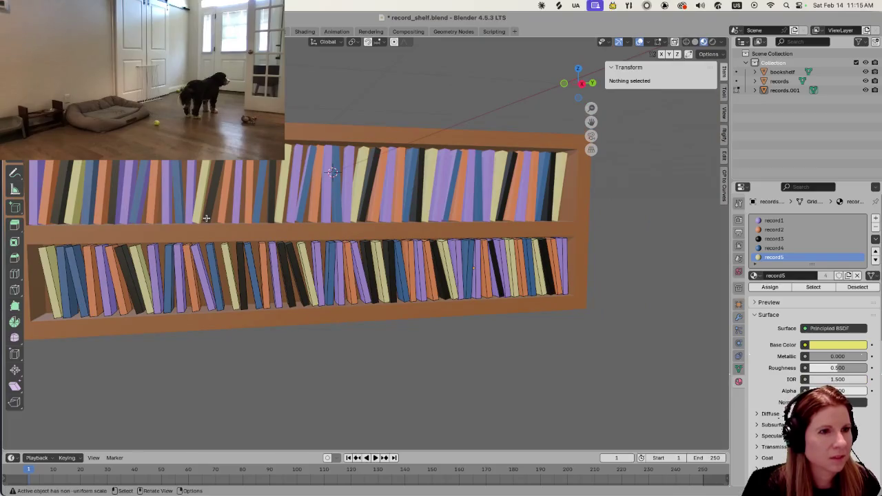
mouse_move(173, 194)
middle_mouse_down()
mouse_move(422, 318)
mouse_move(413, 310)
mouse_move(366, 321)
mouse_move(398, 315)
mouse_move(392, 321)
middle_mouse_up()
key("l")
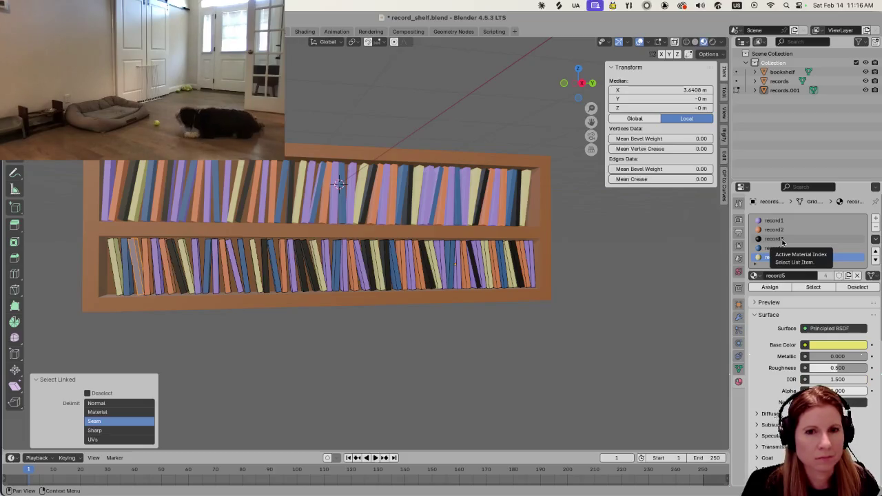
left_click(775, 238)
left_click(813, 287)
left_click(616, 335)
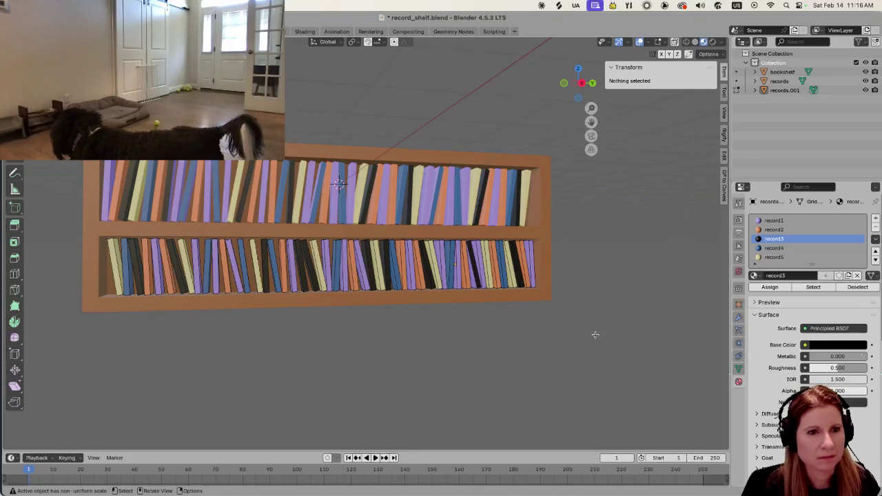
key("ctrl+z")
left_click(585, 336)
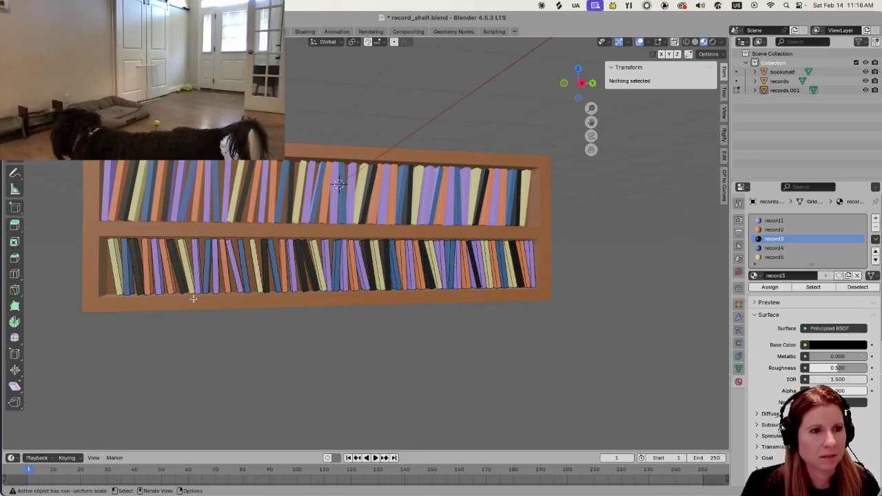
mouse_move(292, 338)
middle_mouse_down()
mouse_move(484, 373)
mouse_move(310, 341)
middle_mouse_up()
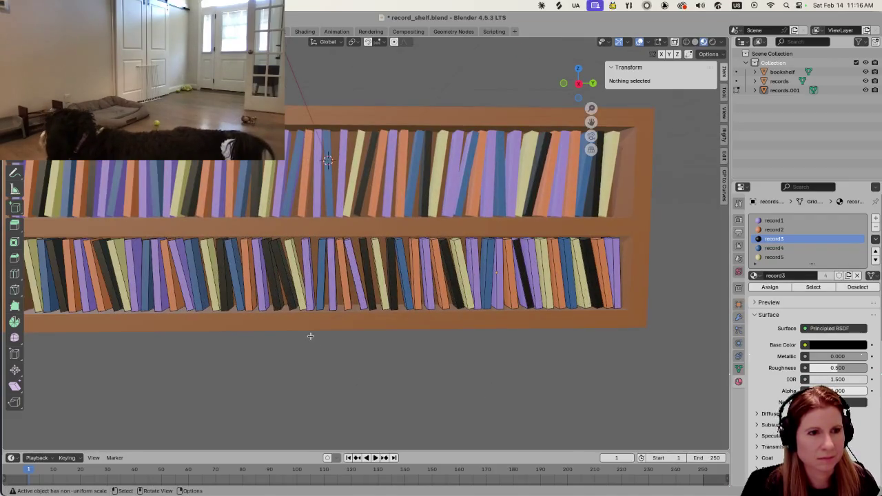
scroll(388, 372, "down", 3)
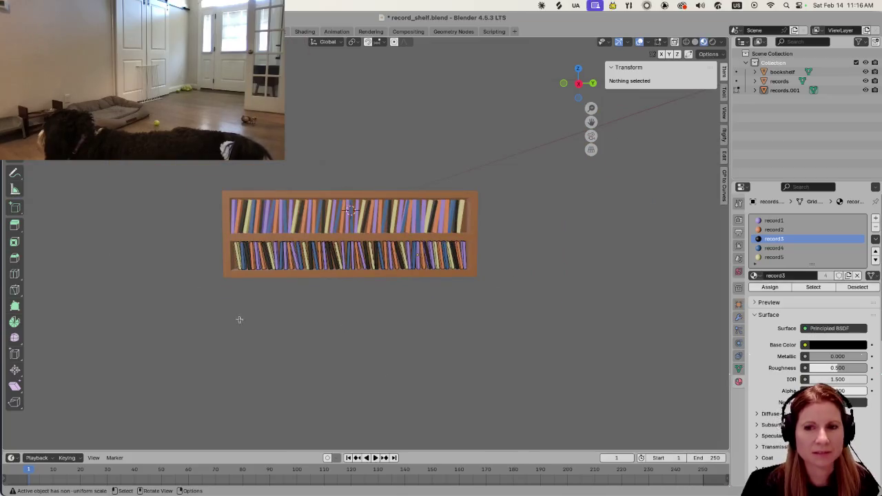
middle_click_drag(250, 296, 277, 301, "shift")
scroll(340, 331, "up", 3)
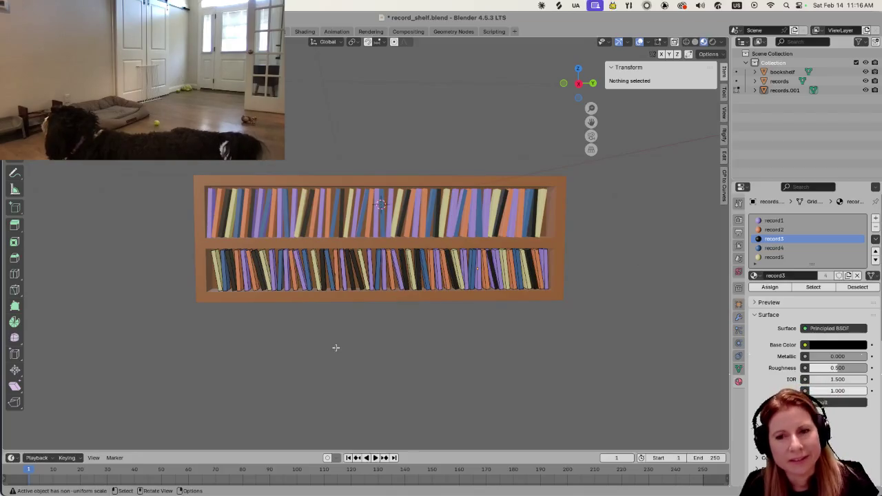
scroll(388, 319, "up", 3)
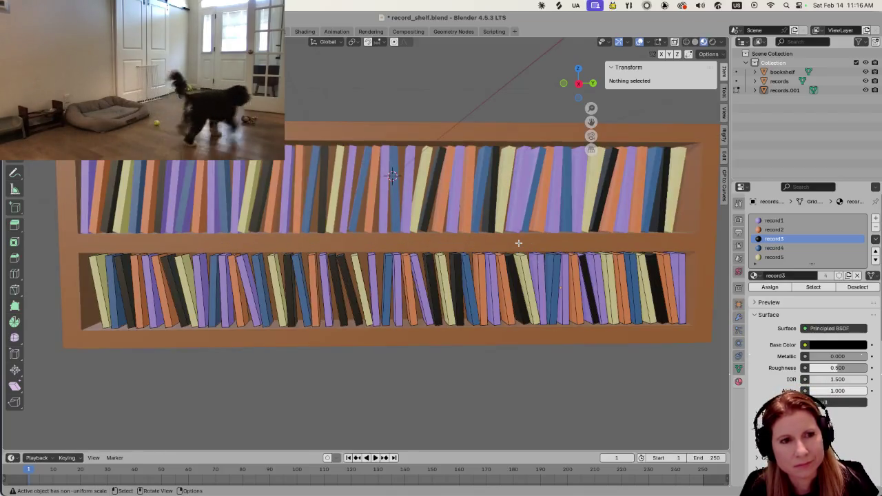
middle_click_drag(538, 235, 533, 195)
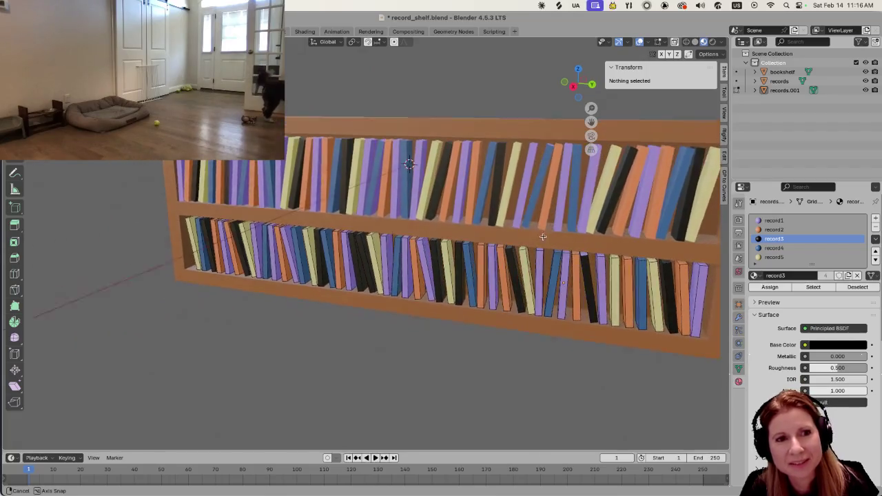
mouse_move(533, 195)
middle_mouse_down()
mouse_move(452, 208)
mouse_move(414, 234)
middle_mouse_up()
scroll(414, 234, "up", 2)
scroll(406, 241, "up", 2)
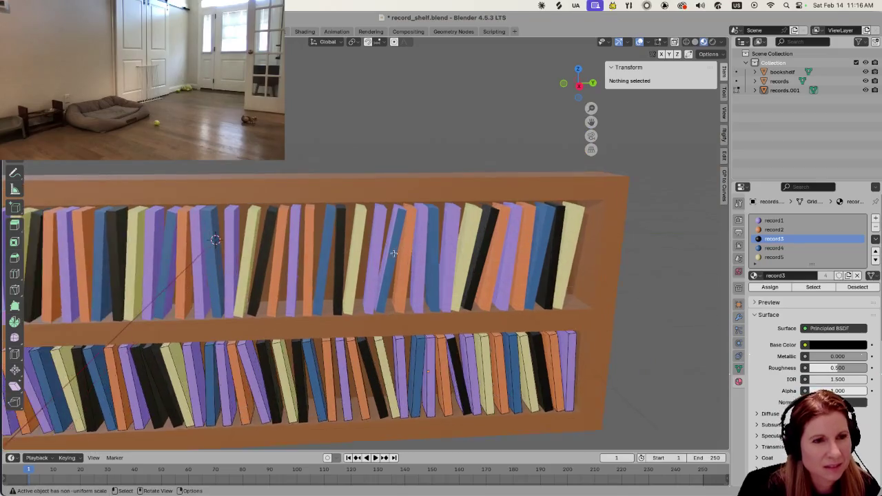
scroll(396, 247, "up", 2)
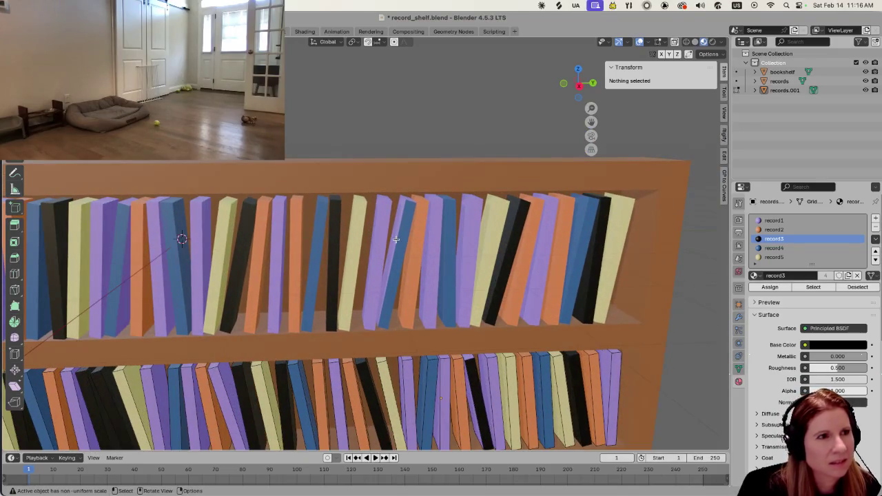
Back in Edit Mode on the records, give one top-shelf sleeve the blue record4 material
key("Tab")
left_click(396, 238)
key("Tab")
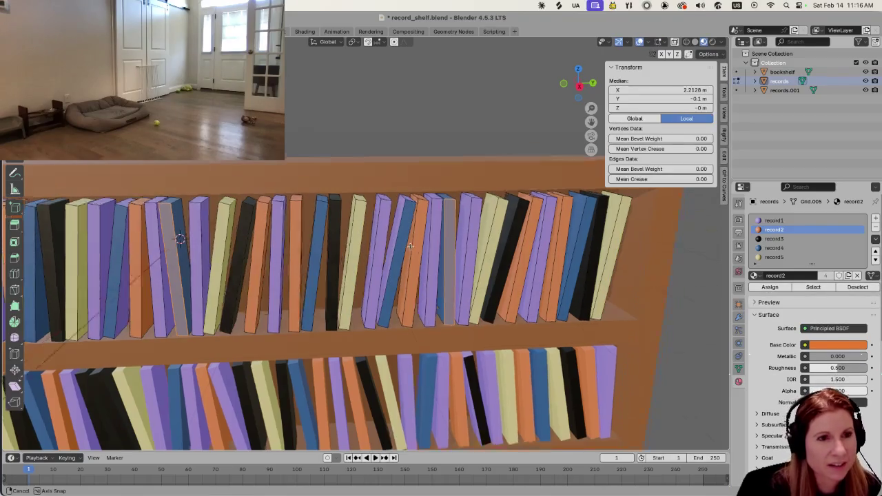
middle_click_drag(400, 238, 398, 244)
key("l")
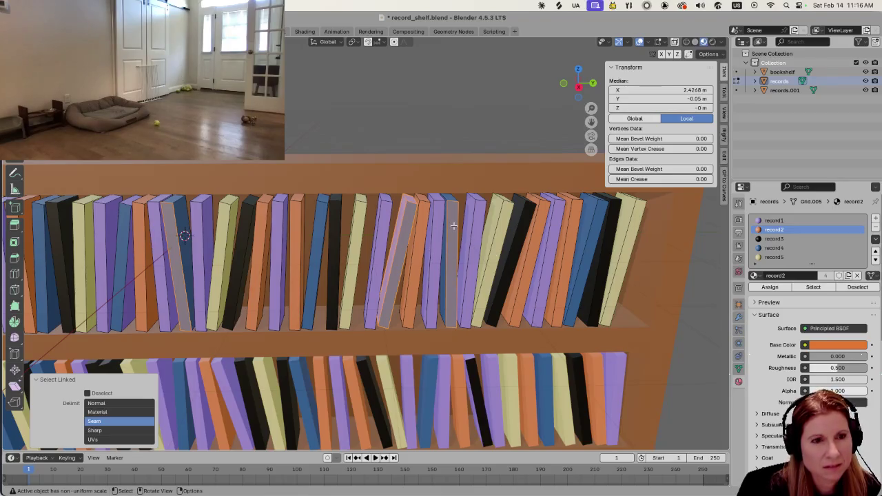
left_click(409, 127)
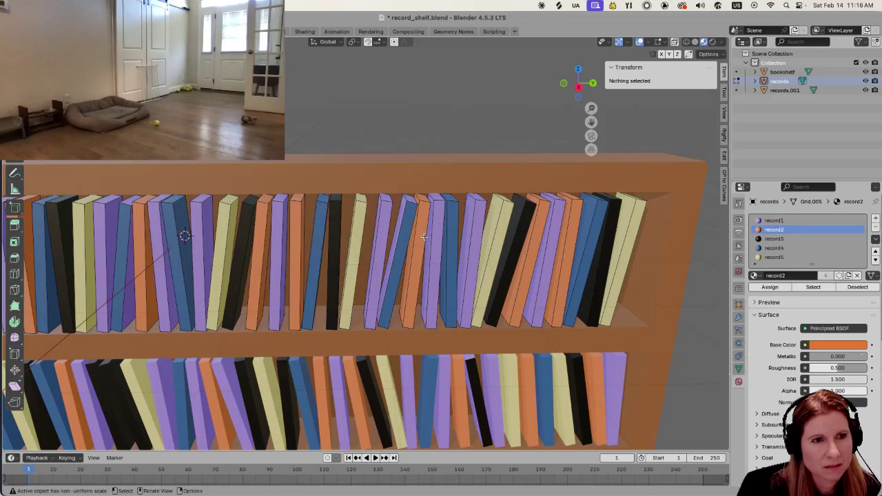
key("l")
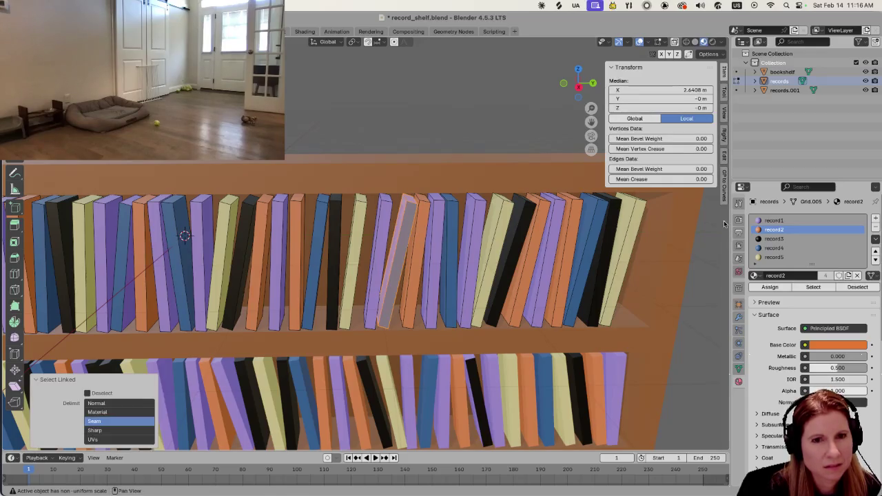
left_click(773, 248)
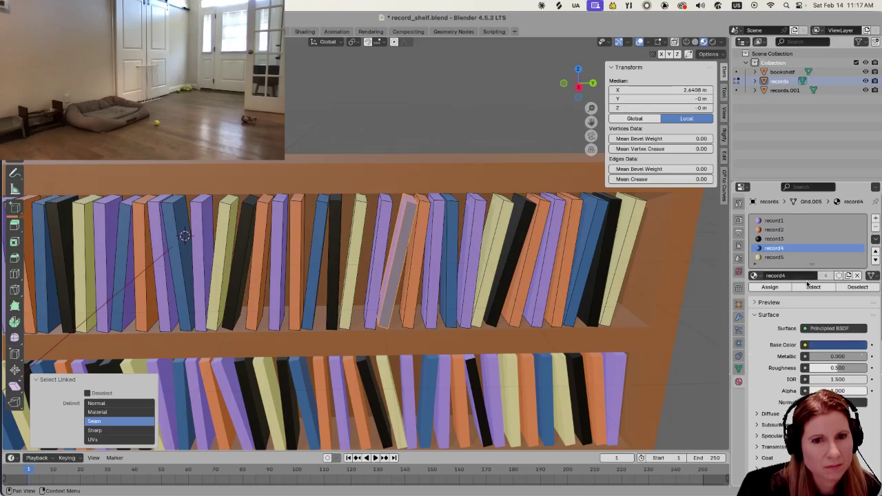
left_click(779, 288)
left_click(498, 128)
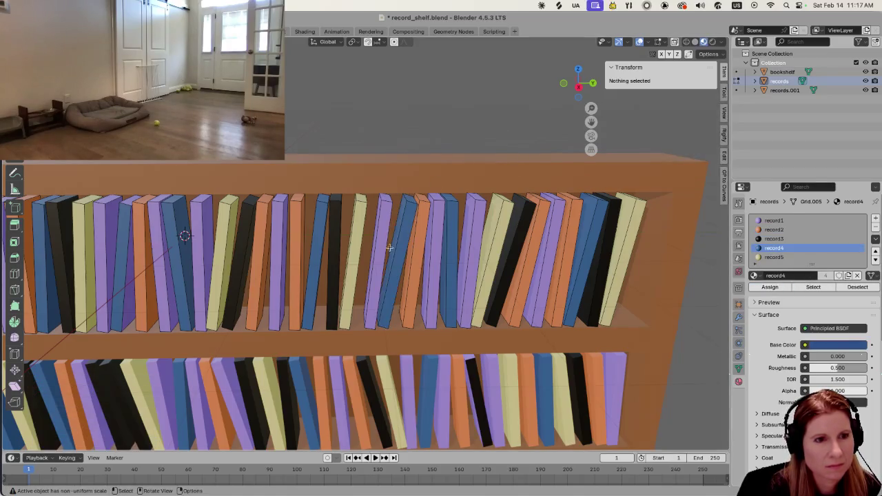
Look over the shelf from the left and save record_shelf.blend
scroll(389, 245, "down", 3)
scroll(385, 251, "down", 2)
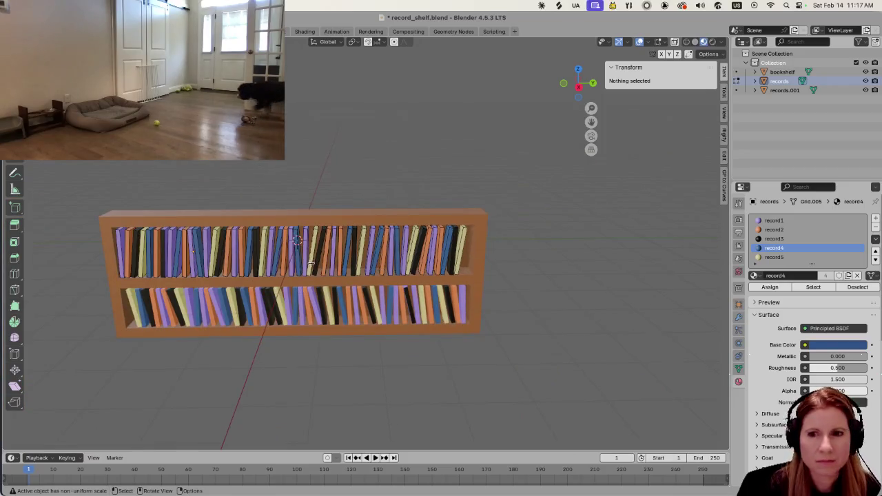
left_click(264, 259)
middle_click_drag(264, 259, 389, 268, "shift")
scroll(389, 276, "up", 3)
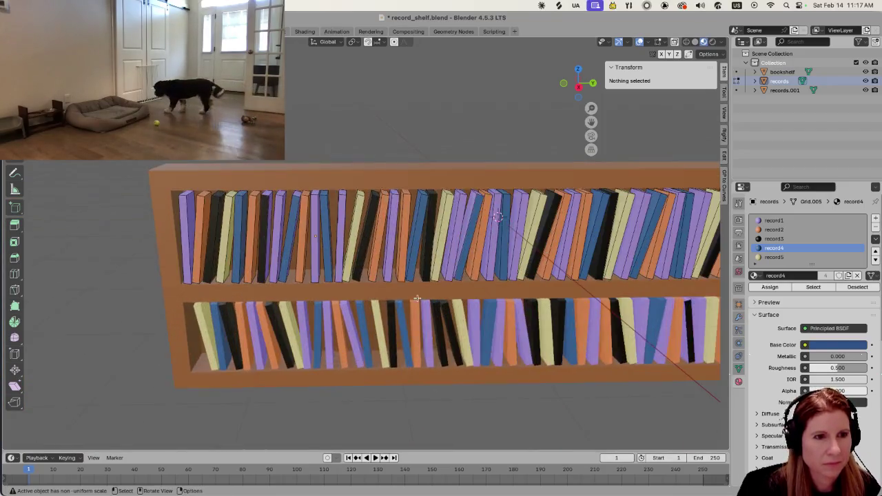
scroll(390, 299, "up", 3)
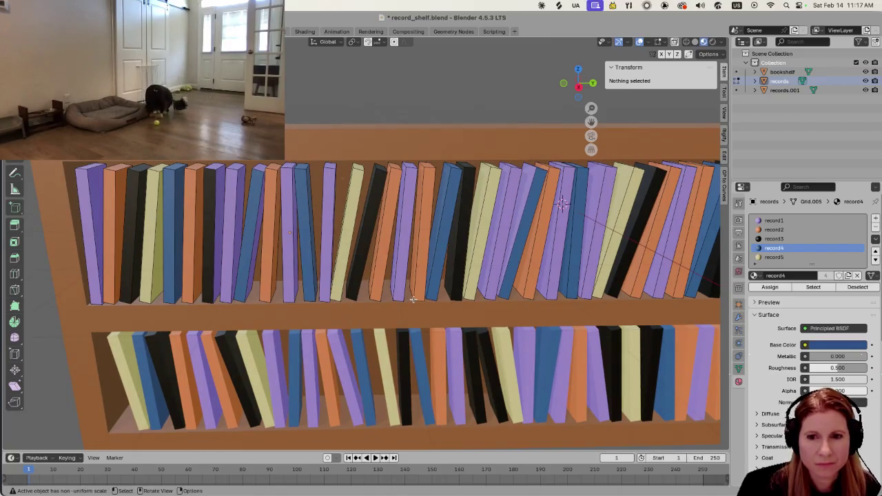
mouse_move(389, 299)
middle_mouse_down()
mouse_move(441, 281)
mouse_move(426, 288)
middle_mouse_up()
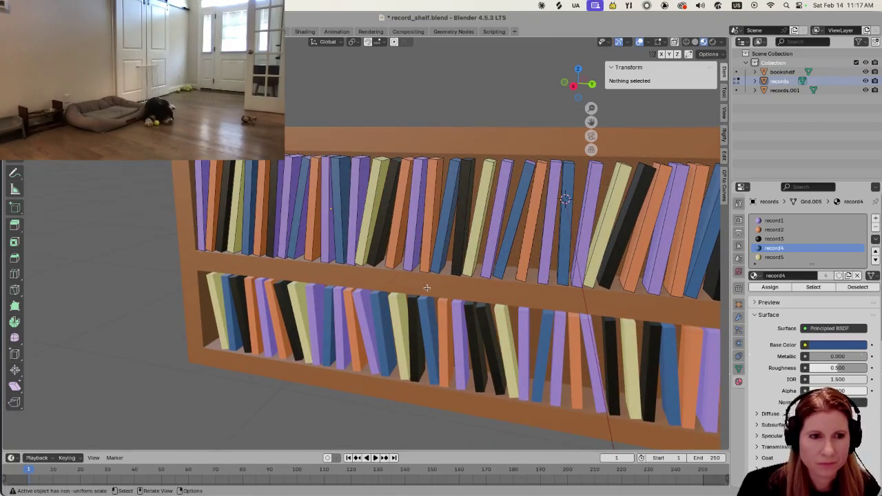
scroll(459, 297, "down", 5)
scroll(460, 296, "down", 2)
mouse_move(459, 296)
middle_mouse_down()
mouse_move(441, 297)
mouse_move(443, 341)
middle_mouse_up()
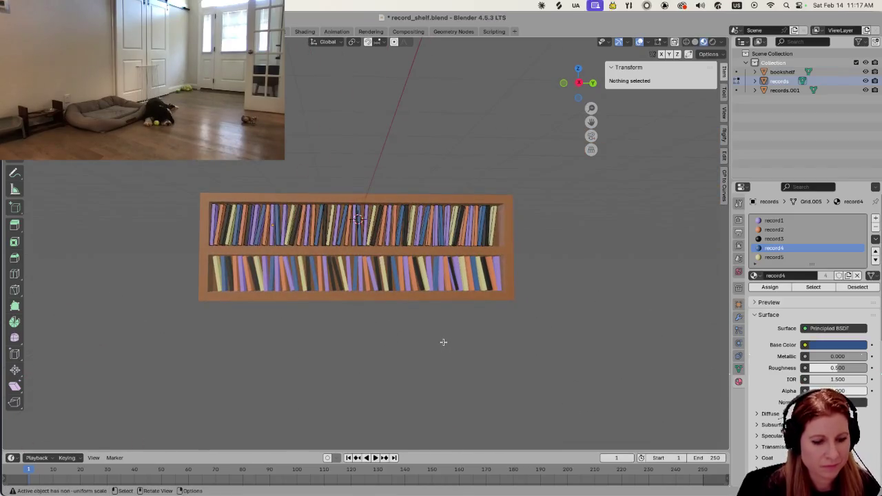
key("super+s")
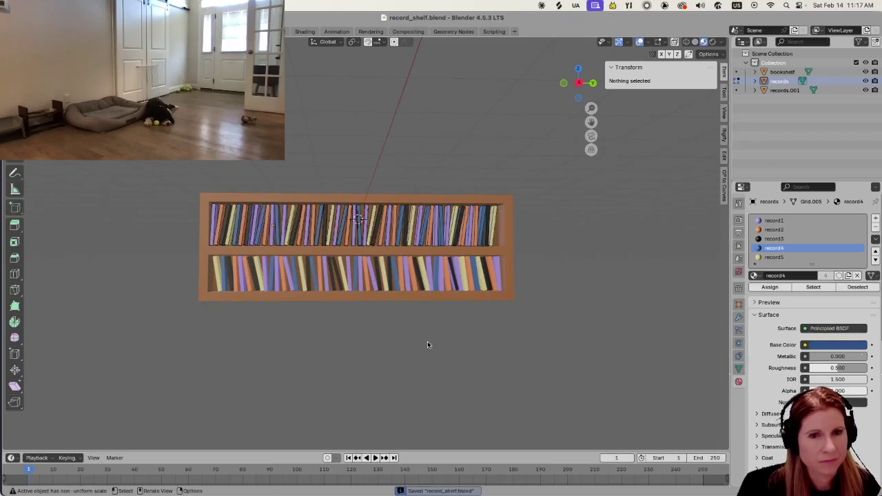
View the finished colourful record shelf at an angle, then switch to the game flow notes
scroll(395, 336, "up", 1)
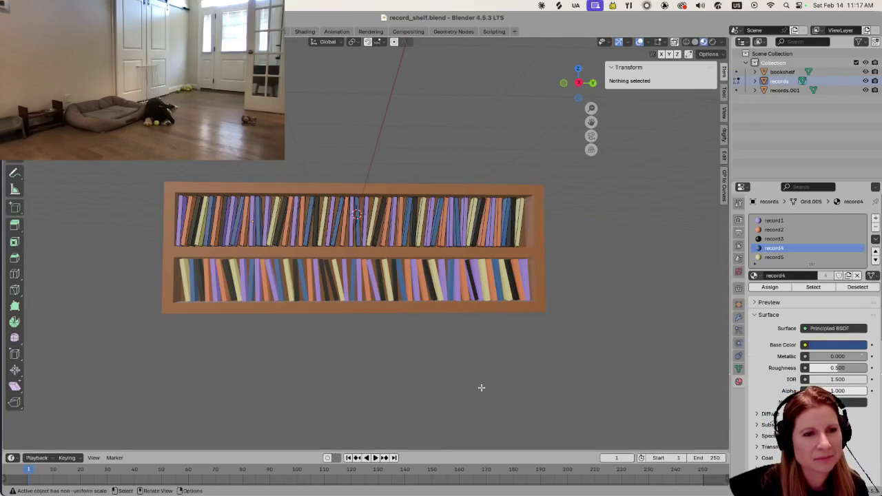
mouse_move(584, 377)
middle_mouse_down()
mouse_move(563, 378)
mouse_move(590, 370)
mouse_move(582, 381)
middle_mouse_up()
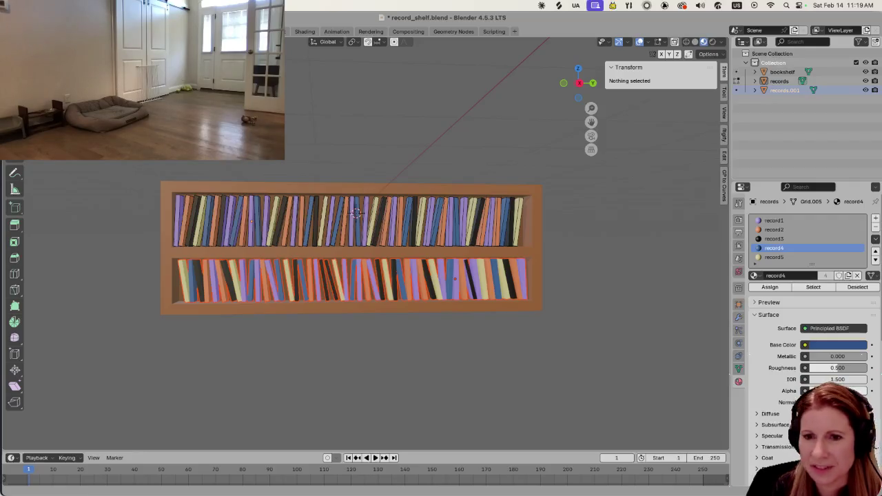
key("super+Tab")
scroll(444, 288, "down", 5)
scroll(443, 288, "down", 5)
scroll(445, 264, "down", 5)
scroll(445, 264, "down", 5)
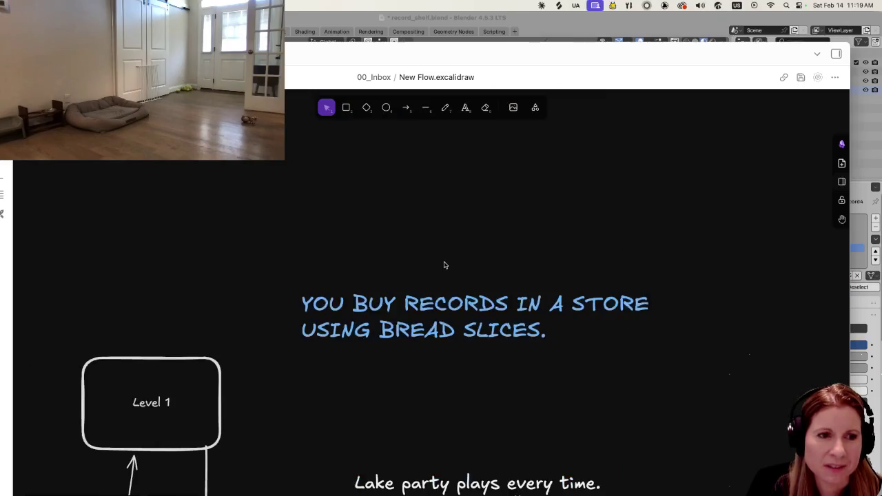
scroll(443, 263, "down", 5)
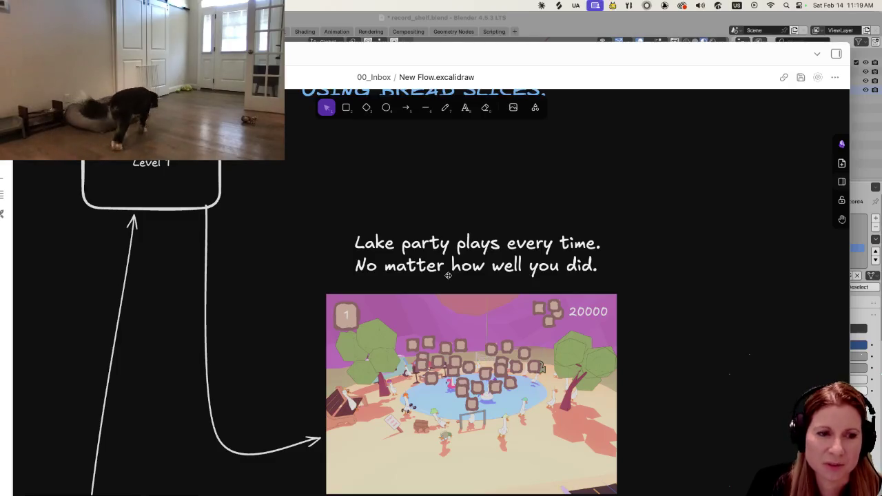
scroll(446, 277, "down", 3)
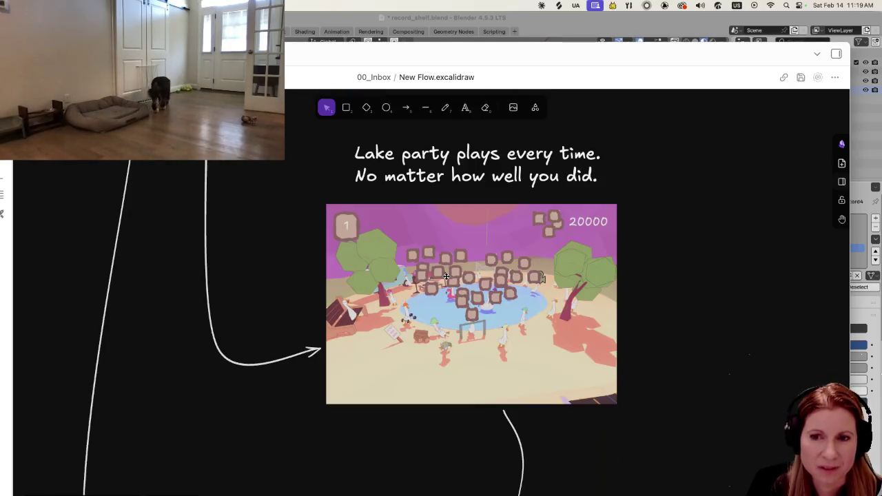
scroll(444, 276, "down", 5)
scroll(441, 276, "down", 5)
scroll(440, 277, "down", 5)
scroll(438, 278, "down", 2)
scroll(436, 277, "down", 4)
scroll(436, 278, "up", 2)
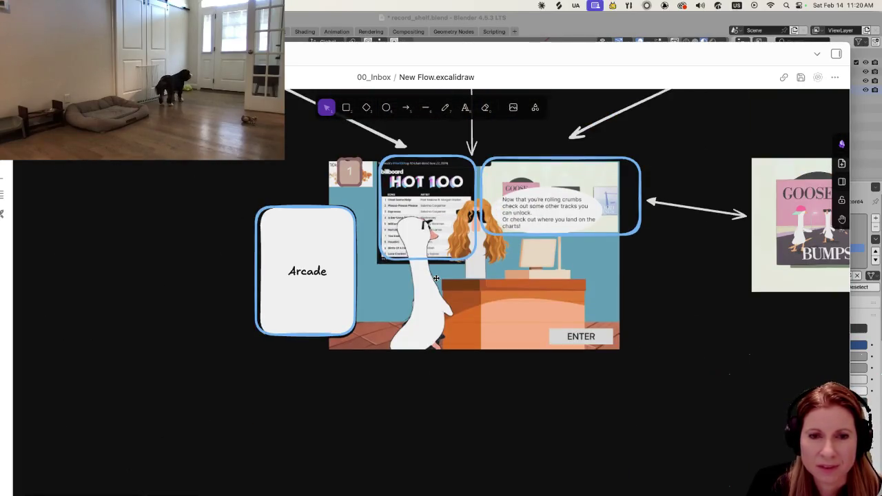
scroll(436, 277, "up", 1)
scroll(436, 278, "up", 1)
scroll(436, 278, "up", 1)
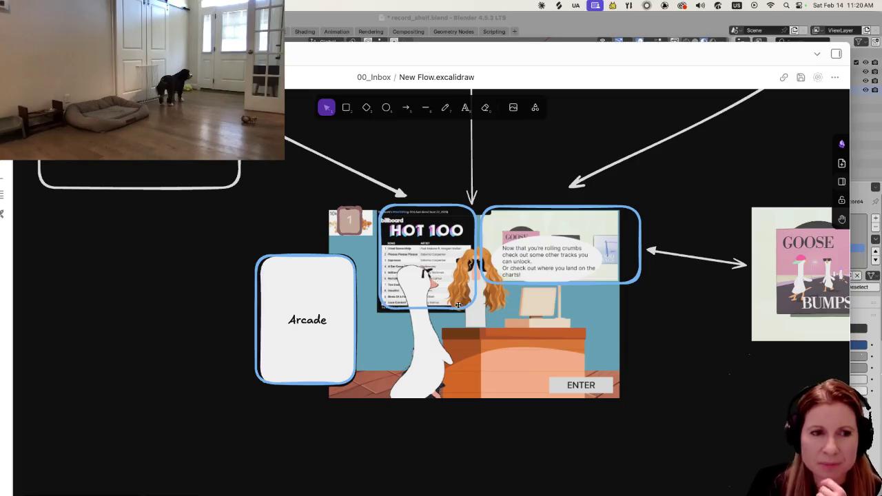
scroll(436, 278, "up", 10)
scroll(498, 304, "up", 10)
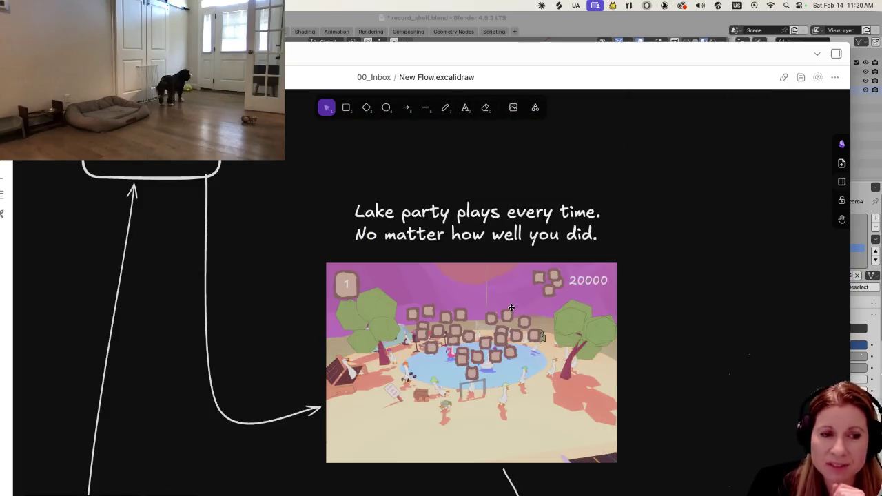
scroll(605, 339, "down", 5)
scroll(604, 339, "down", 2)
scroll(596, 344, "down", 5)
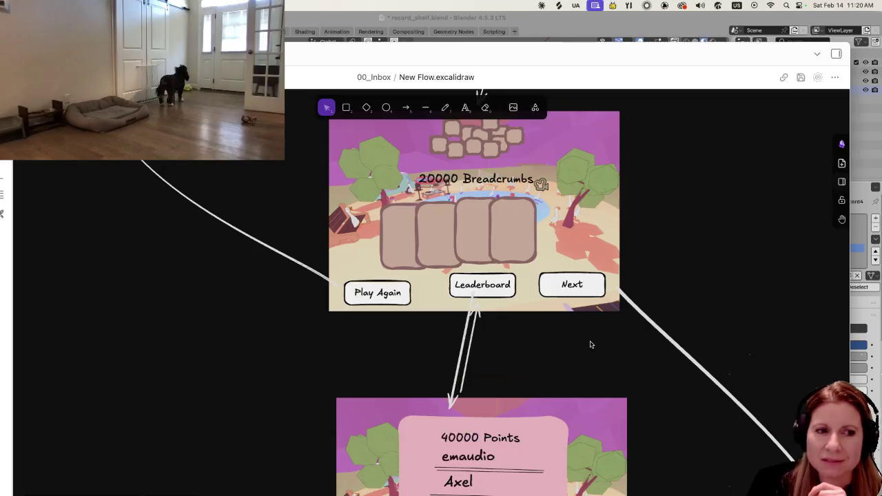
scroll(482, 308, "down", 5)
scroll(482, 308, "down", 2)
scroll(481, 310, "down", 5)
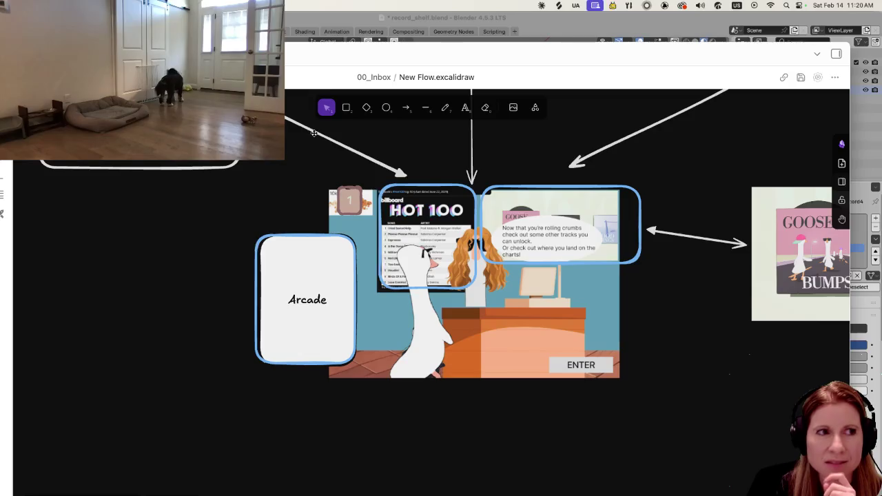
key("super+Tab")
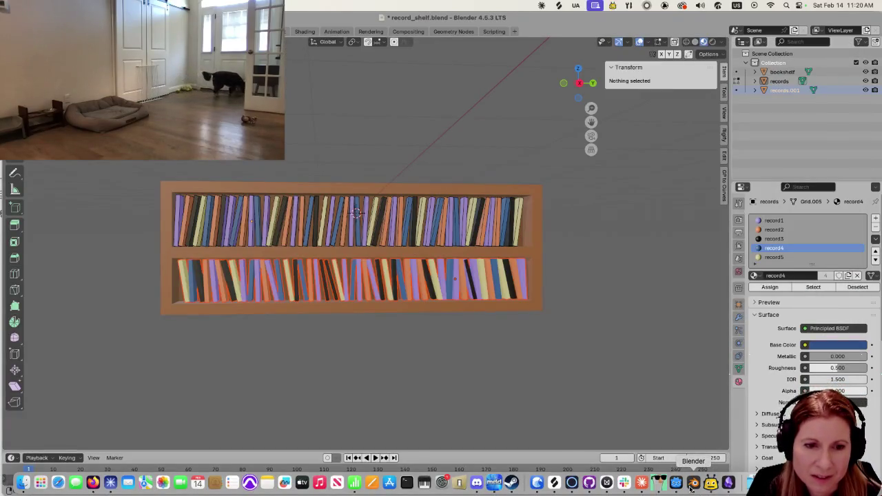
Switch to Godot, zoom into the record_shop room and run the PunIntended project
left_click(676, 486)
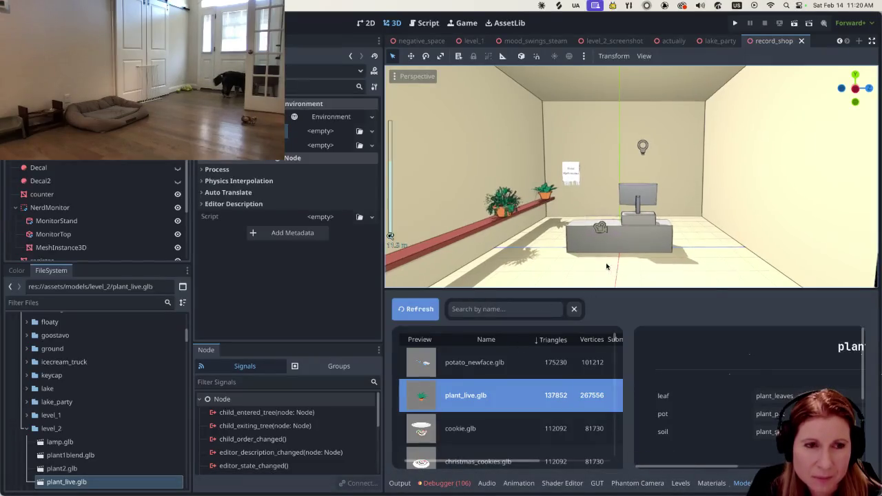
scroll(606, 262, "up", 3)
scroll(630, 241, "down", 3)
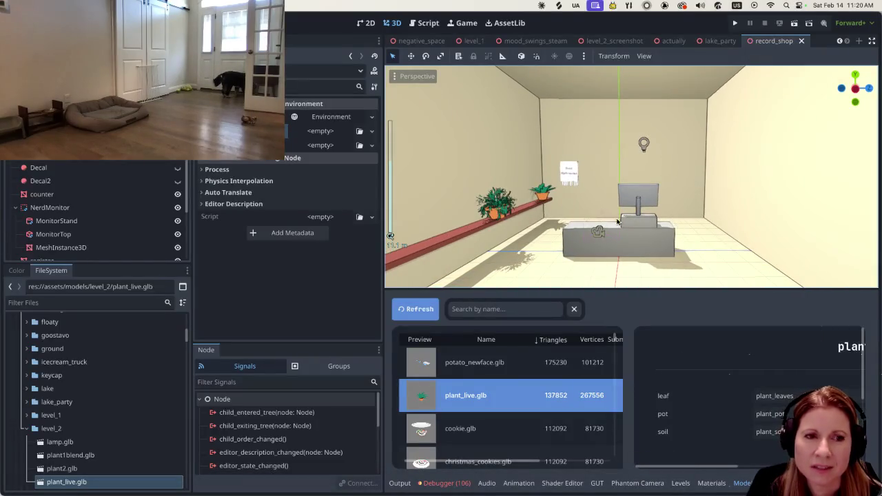
scroll(624, 221, "up", 2)
scroll(617, 227, "up", 1)
scroll(662, 233, "up", 3)
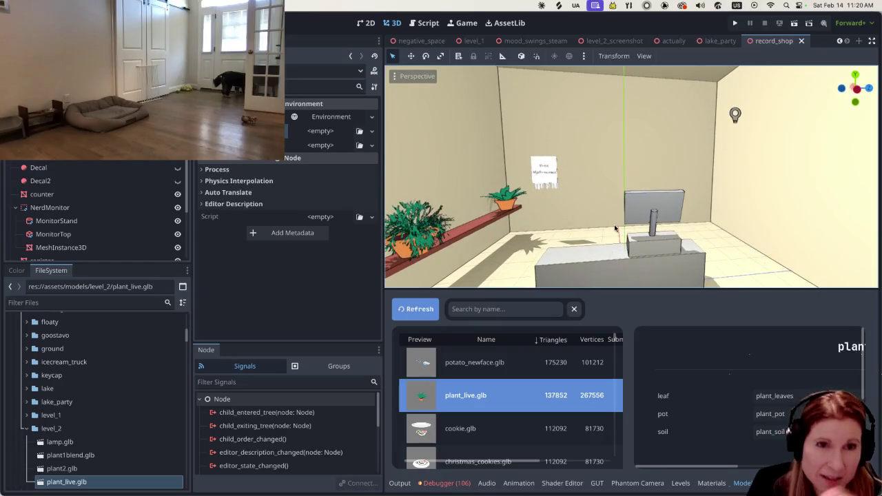
left_click(734, 23)
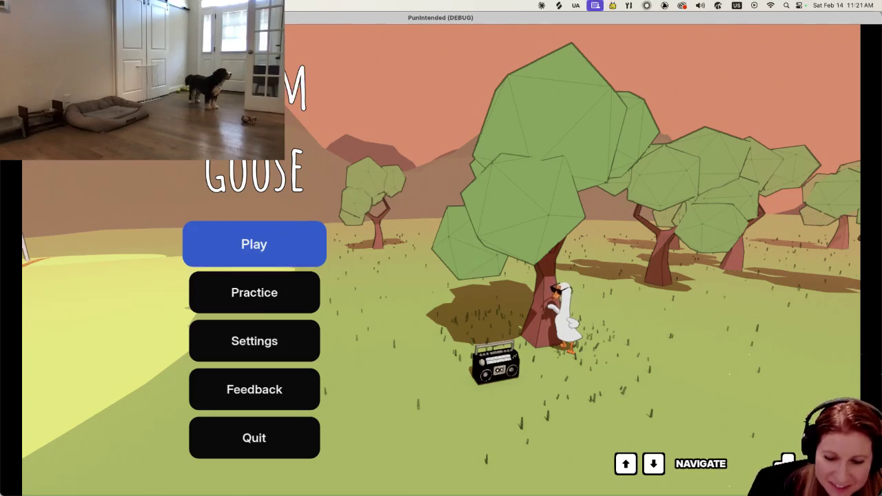
Browse the level carousel, flip the Goose Bumps card and start that level
key("Return")
key("Right")
key("Right")
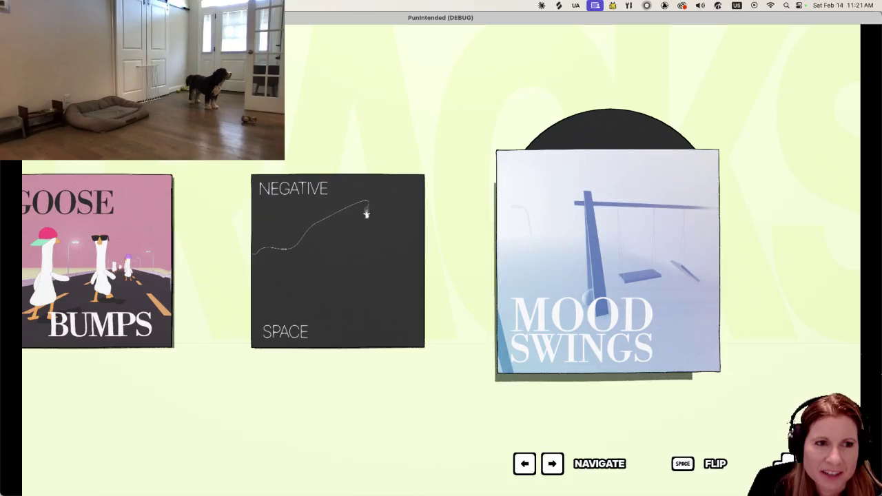
key("Left")
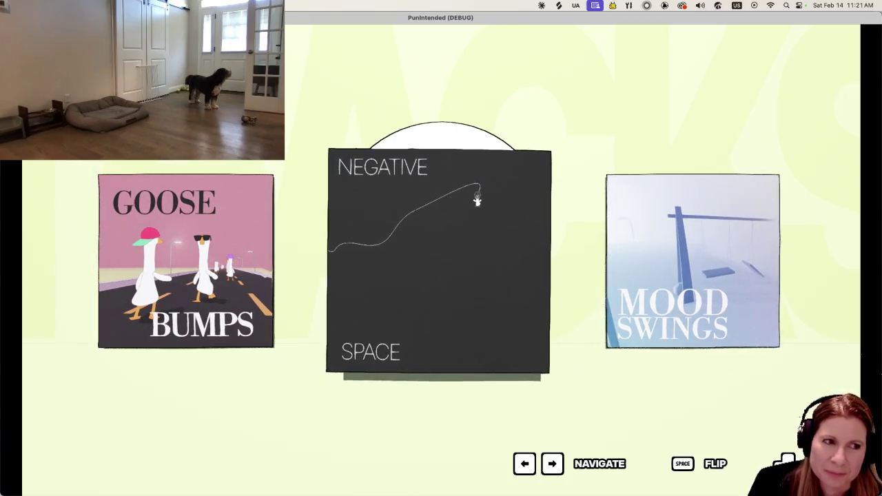
key("Left")
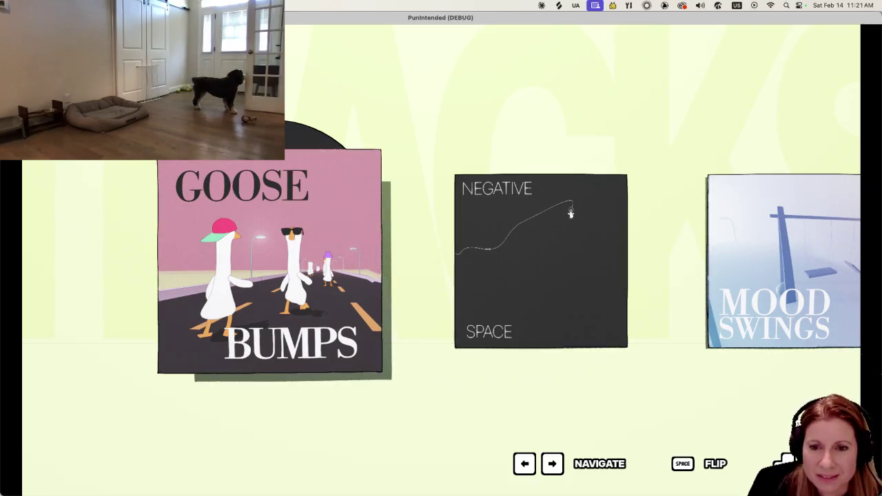
key("Right")
key("Right")
key("Left")
key("Left")
key("space")
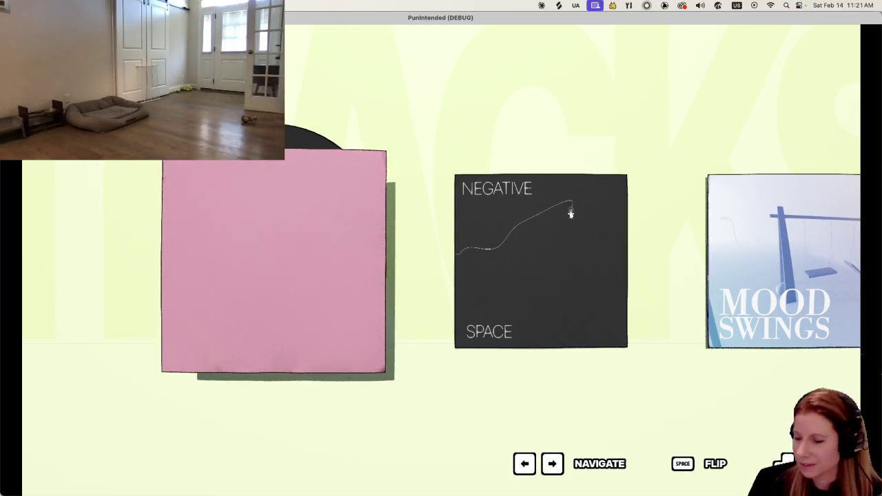
key("space")
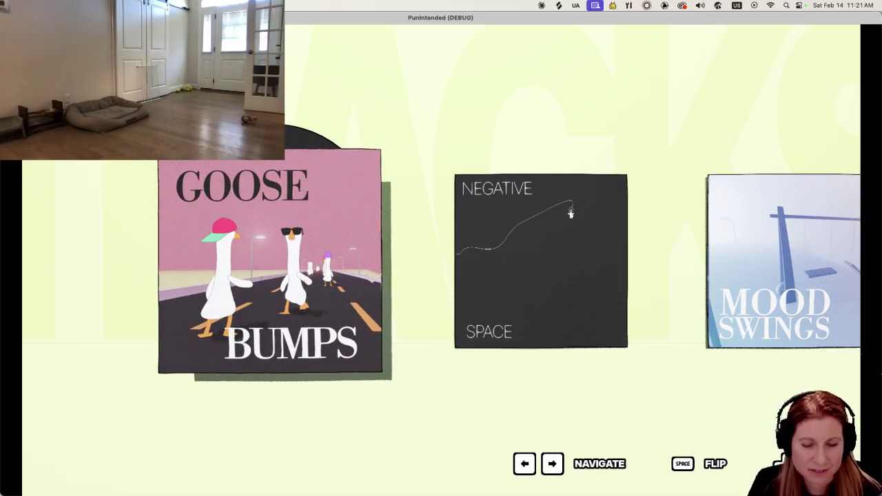
key("Return")
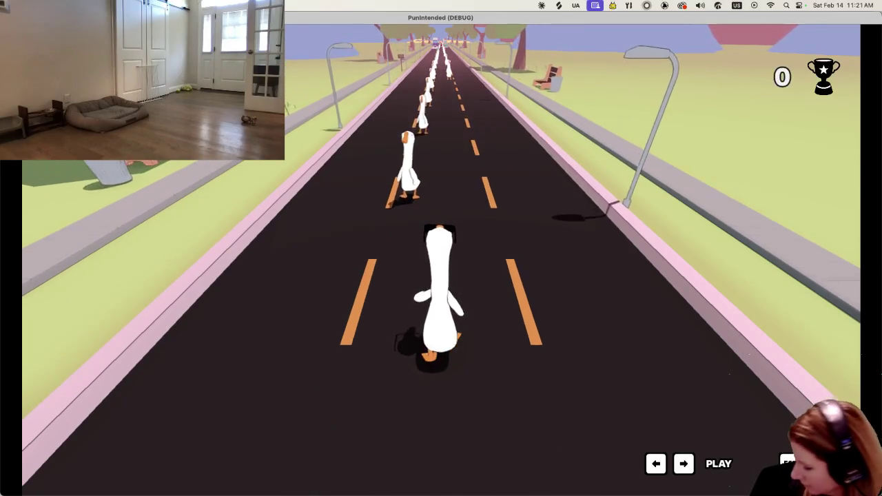
Hit the beats as geese arrive, finishing Goose Bumps with 1,347 points and 1 bread slice
key("space")
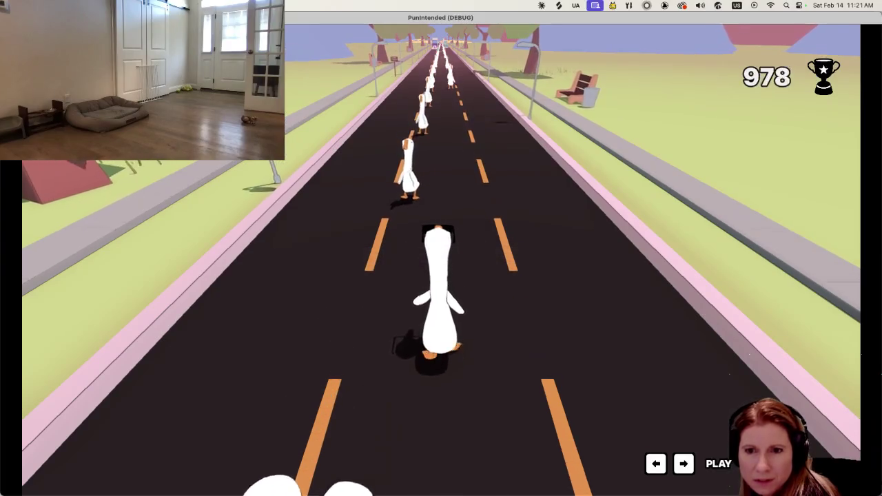
key("space")
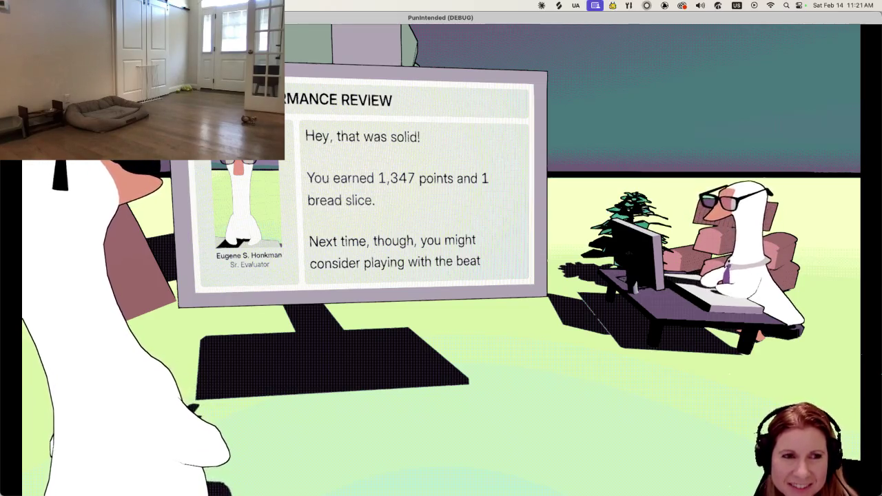
Advance PunIntended's performance review to the points tally and quit the game
key("space")
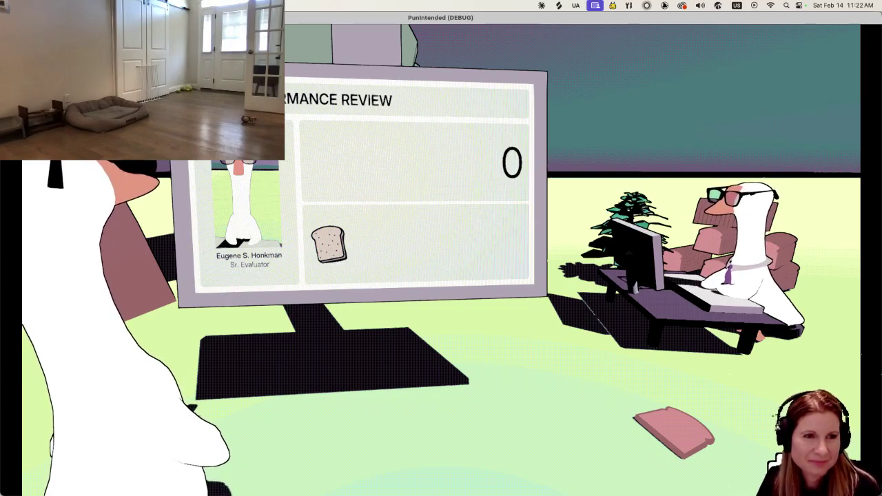
key("super+q")
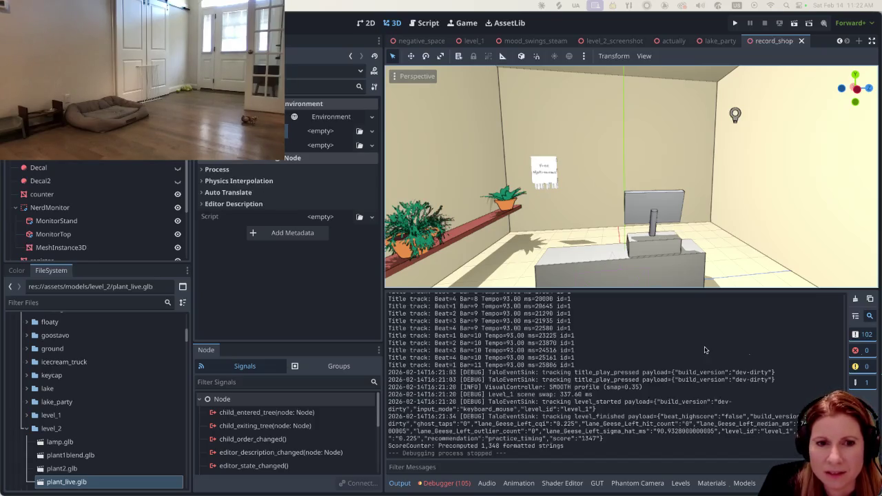
Return to record_shelf.blend in Blender and zoom out and back in on the bookshelf
left_click(701, 491)
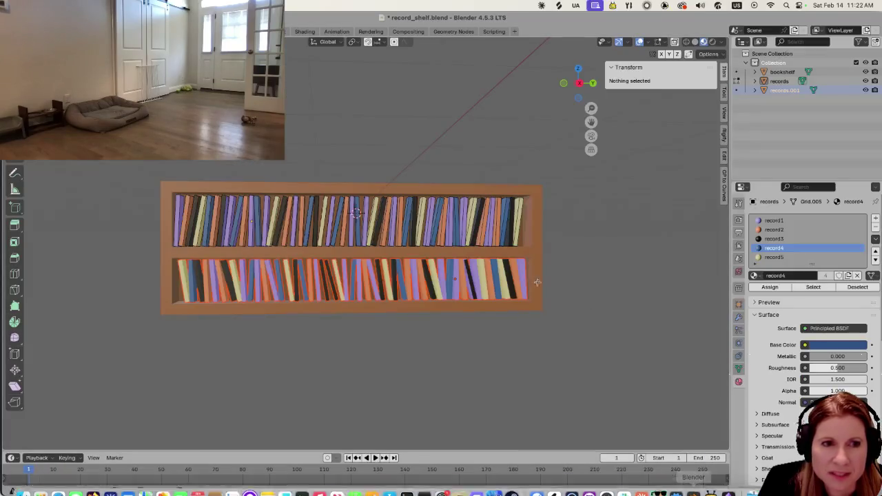
scroll(591, 313, "down", 4)
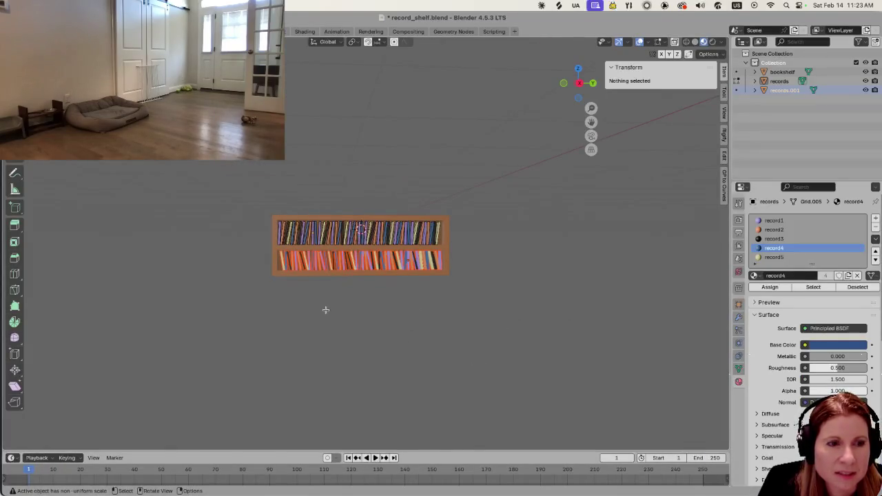
scroll(304, 339, "up", 2)
scroll(303, 339, "up", 1)
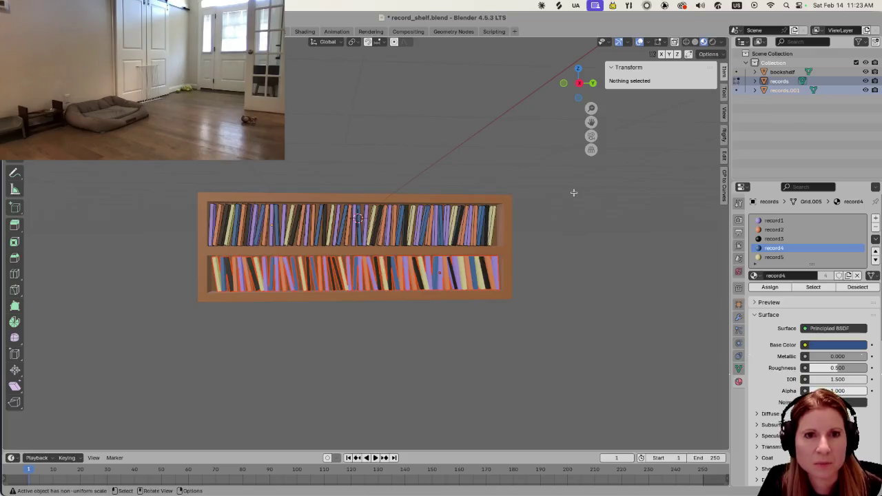
Leave Edit Mode and join records and records.001 into one records object
left_click(778, 98)
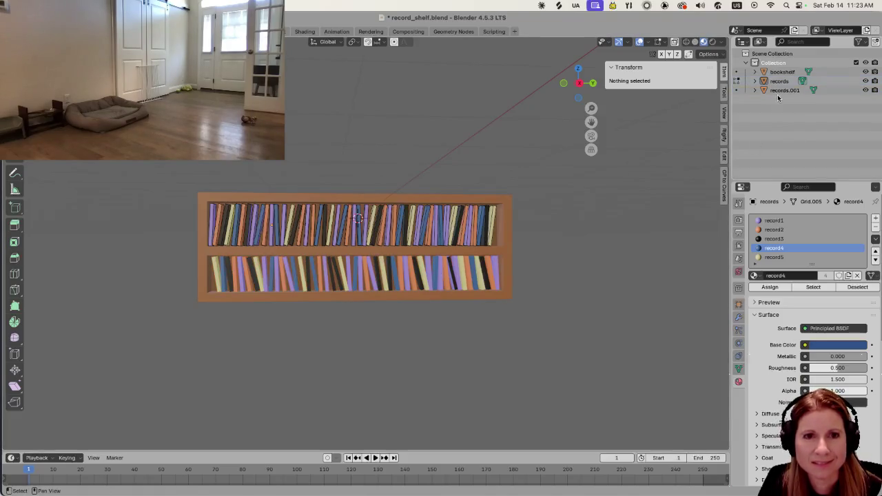
left_click_drag(778, 98, 779, 79)
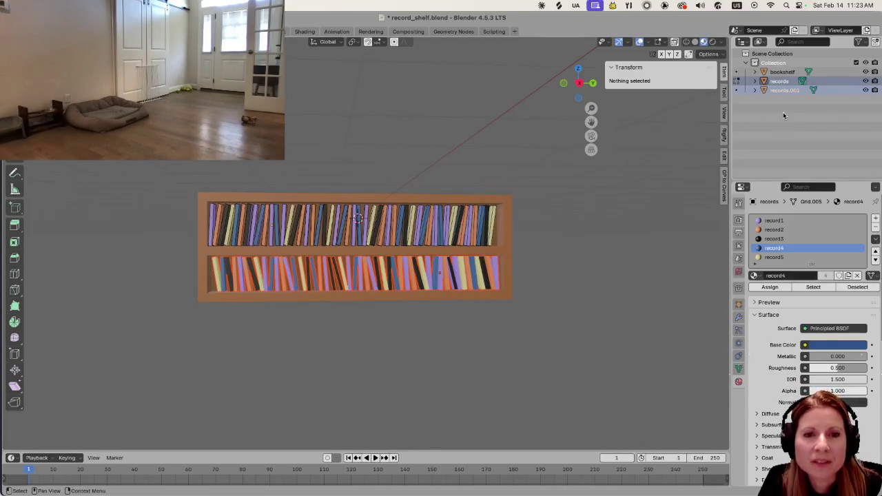
key("Tab")
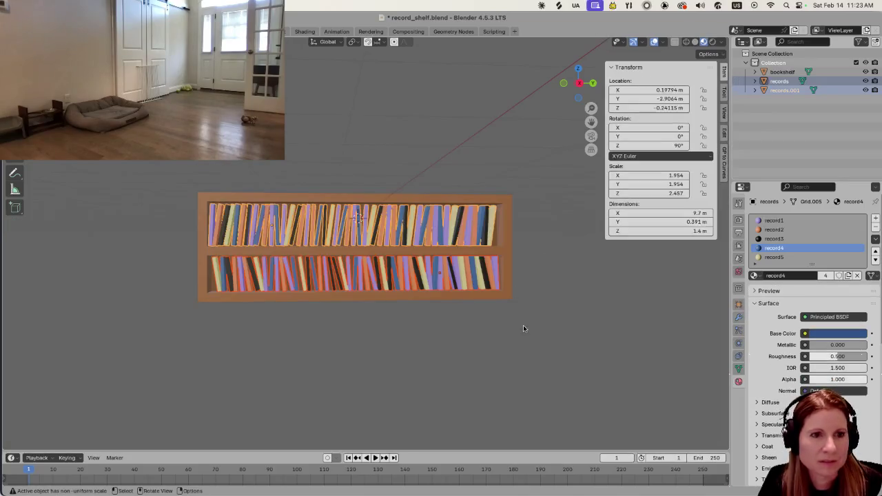
left_click(791, 81)
left_click(786, 91, "ctrl")
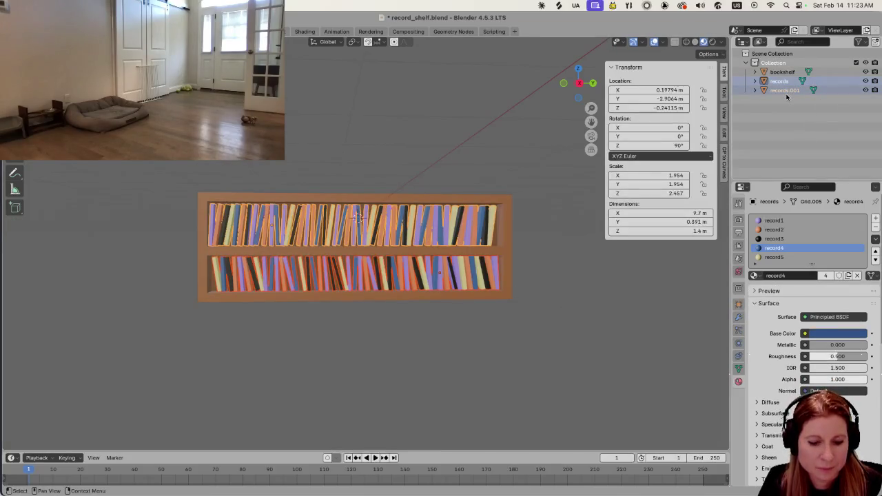
key("ctrl+j")
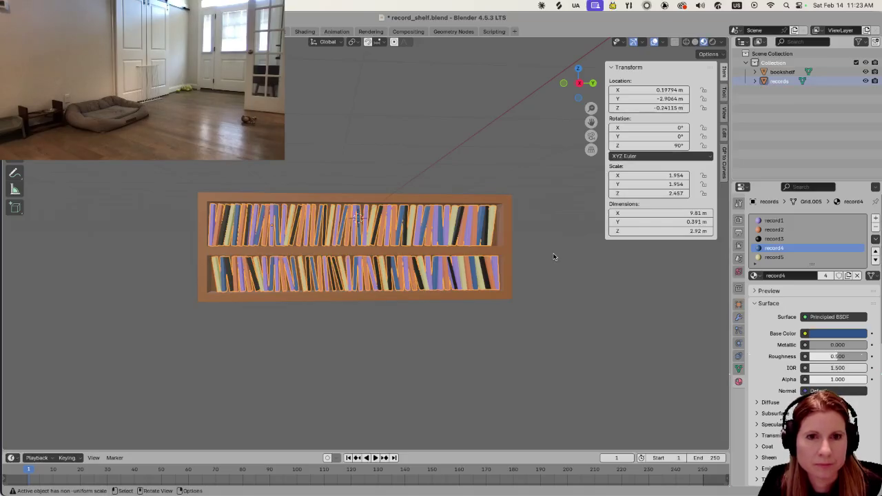
Save record_shelf.blend, then select the records and bookshelf objects
left_click(477, 353)
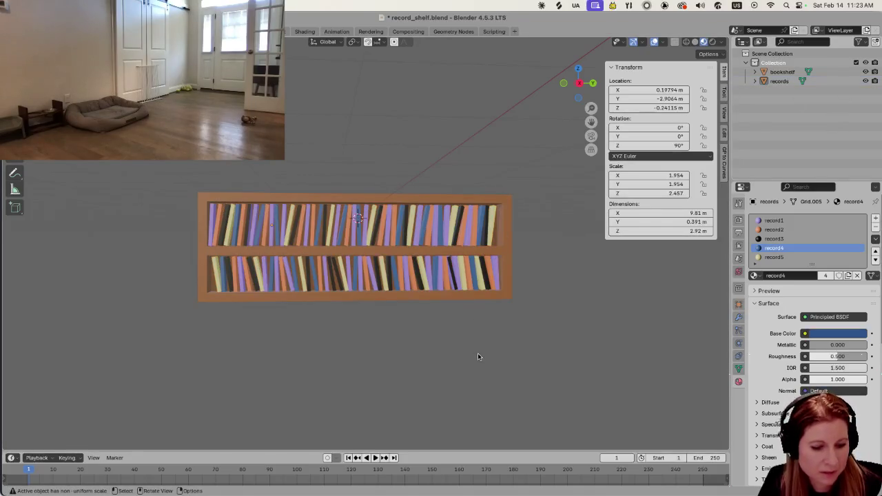
key("ctrl+s")
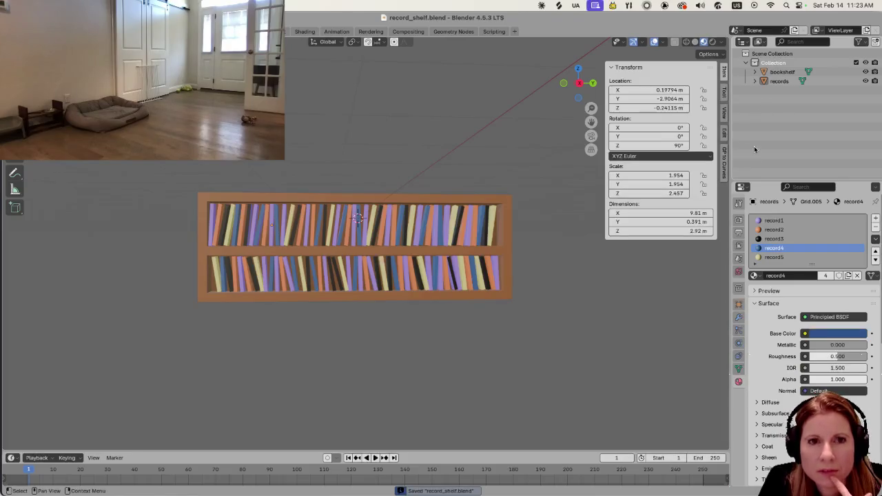
left_click(784, 82)
left_click(781, 71)
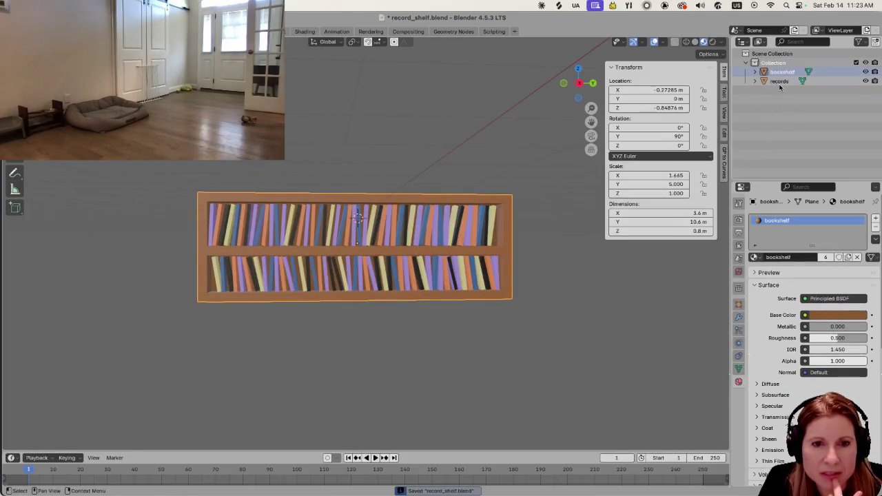
Delete the Dots Stroke material from the Blender File outliner view, then return to View Layer
left_click(757, 42)
left_click(765, 95)
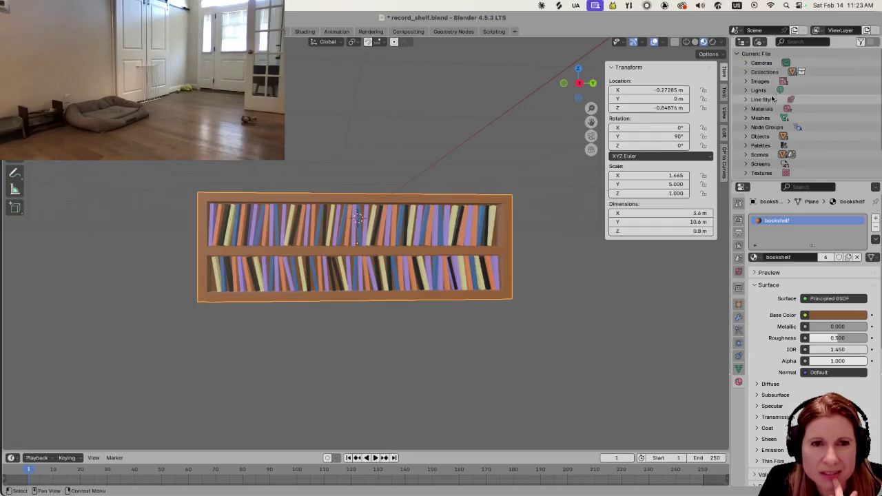
left_click(747, 108)
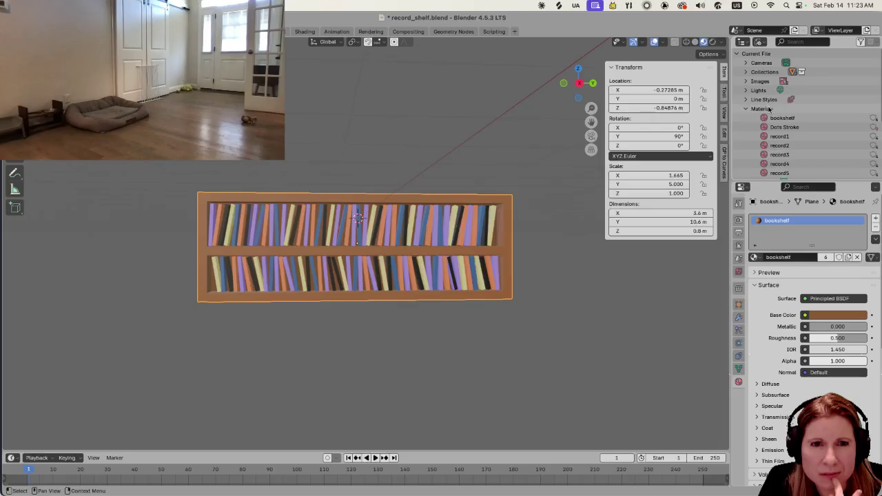
scroll(769, 109, "down", 2)
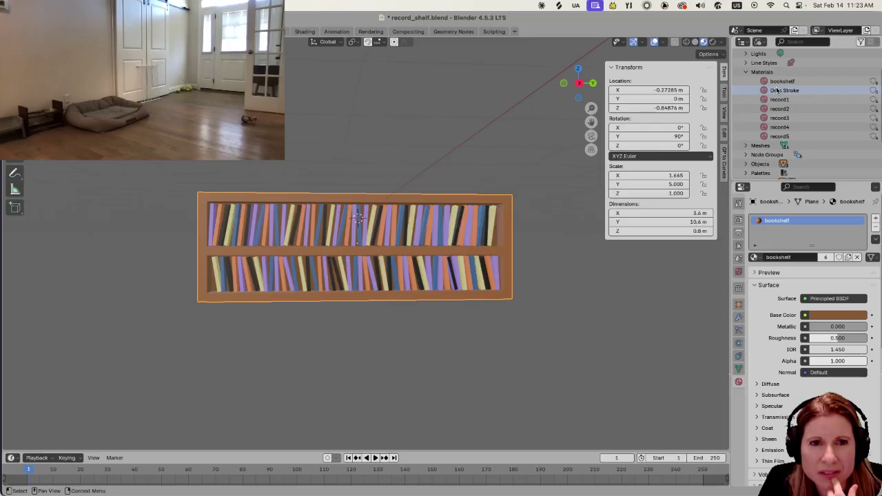
right_click(785, 92)
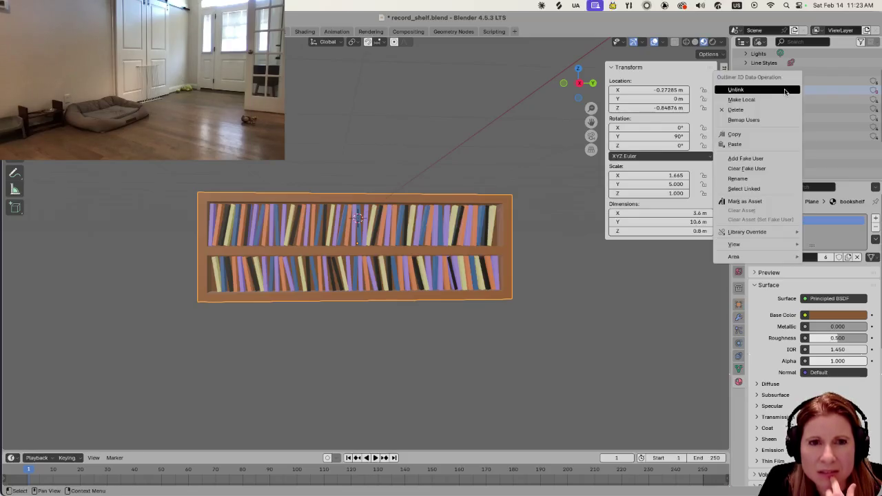
left_click(745, 111)
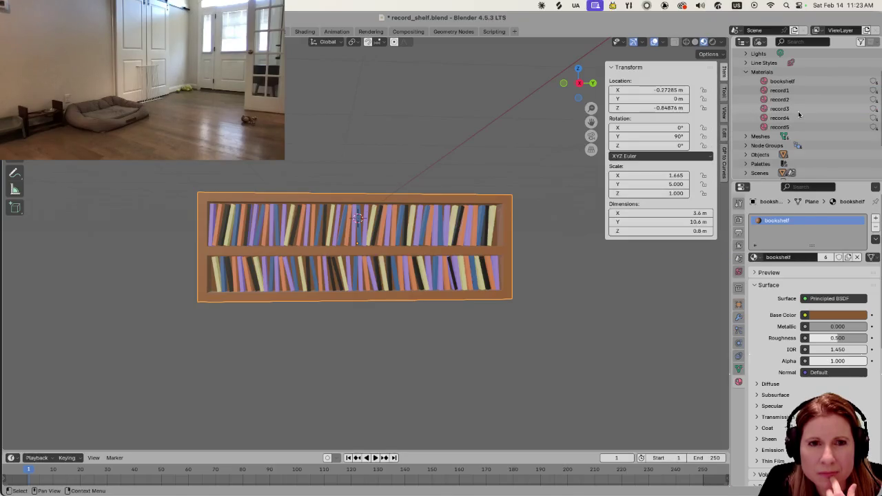
left_click(759, 41)
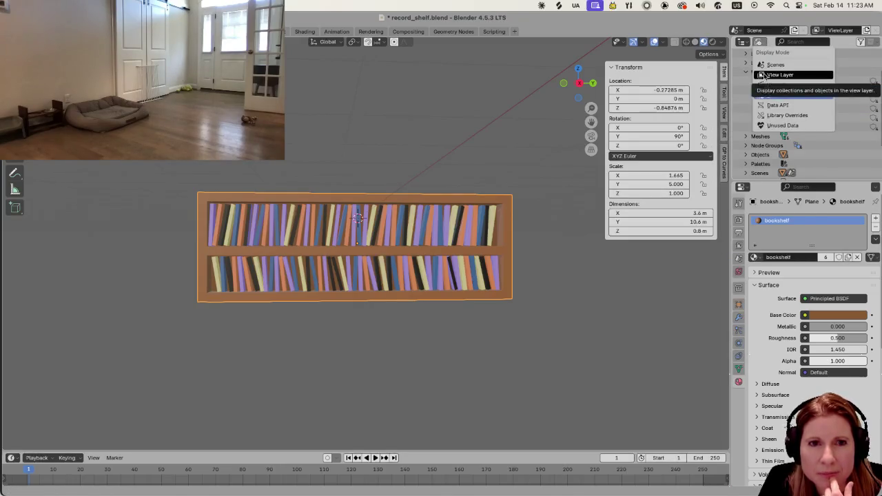
left_click(798, 74)
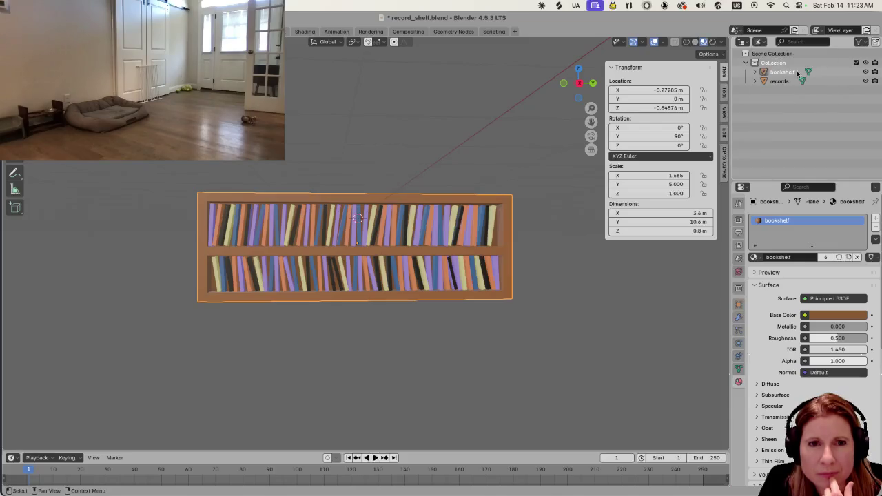
Save record_shelf.blend and inspect the shelf at an angle before returning front-on
left_click(627, 278)
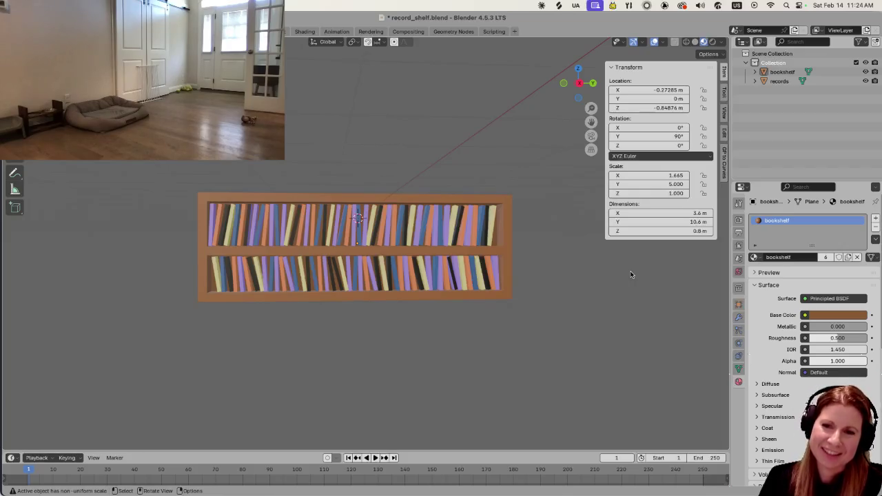
key("ctrl+s")
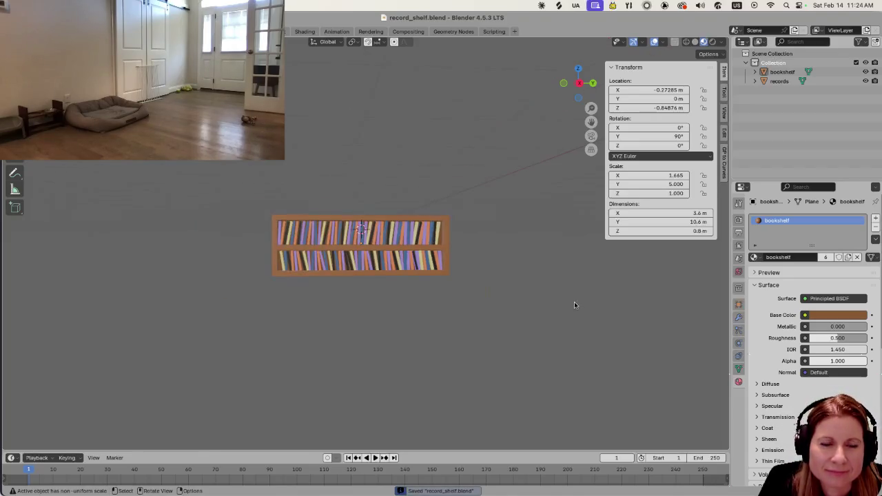
mouse_move(576, 308)
middle_mouse_down()
mouse_move(535, 330)
mouse_move(588, 356)
mouse_move(620, 331)
middle_mouse_up()
scroll(542, 331, "up", 2)
scroll(654, 329, "up", 2)
scroll(621, 321, "left", 2)
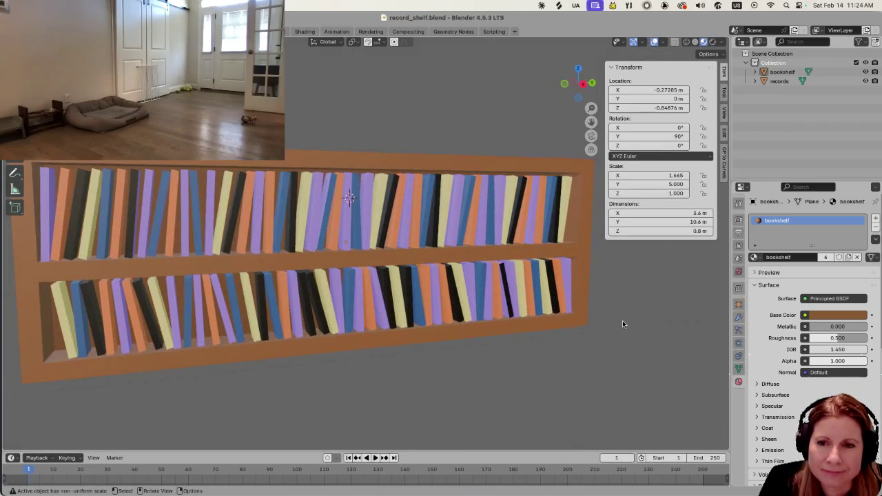
scroll(622, 320, "up", 3)
scroll(621, 320, "down", 3)
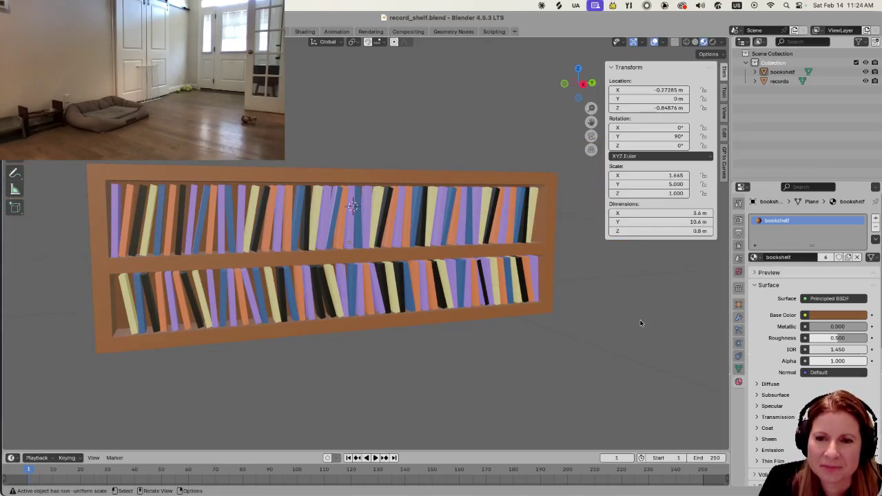
middle_click_drag(637, 325, 621, 318)
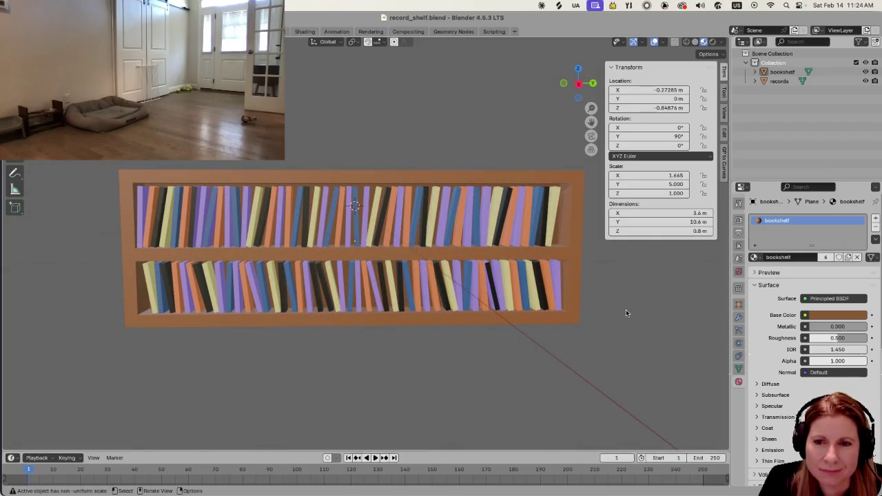
mouse_move(675, 494)
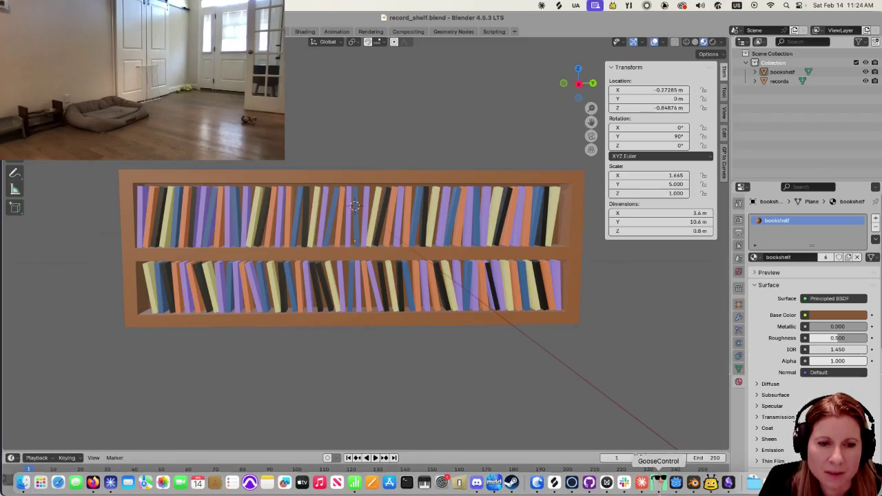
Switch to Godot and show the Materials browser
left_click(675, 482)
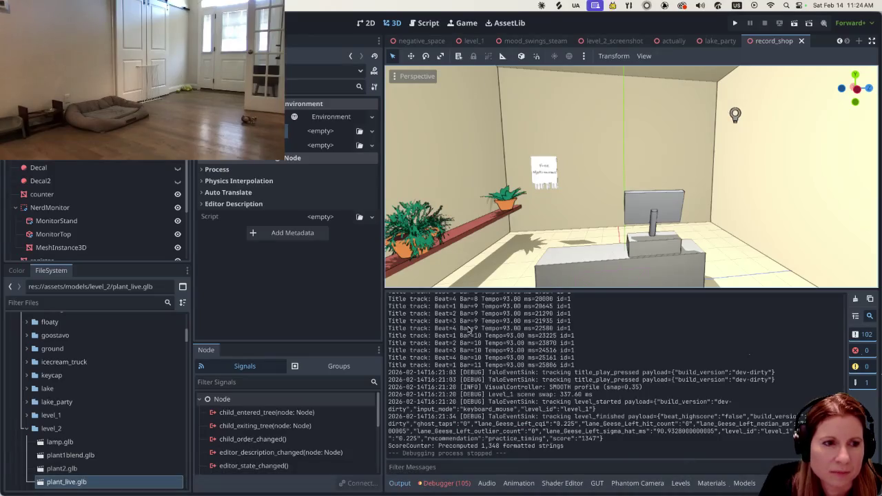
left_click(709, 483)
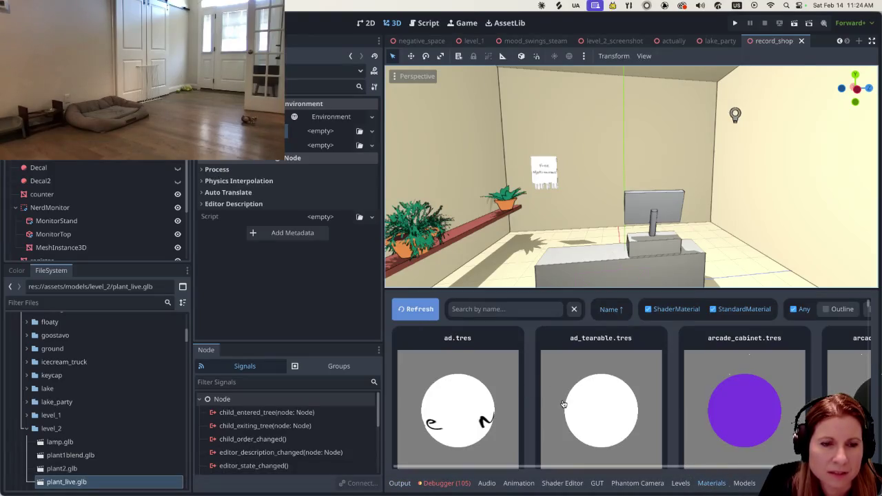
scroll(598, 394, "down", 3)
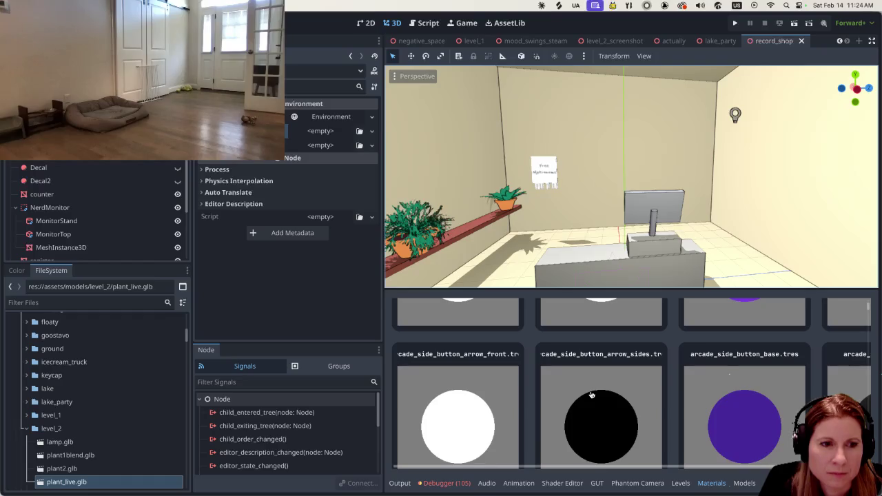
scroll(587, 394, "up", 5)
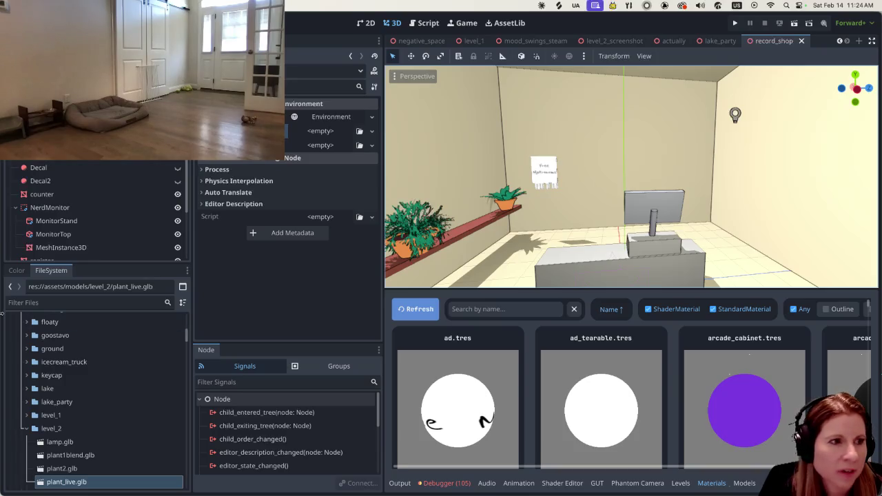
Filter project files for 'white' and bring up the options for white.tres
left_click(48, 300)
type("white")
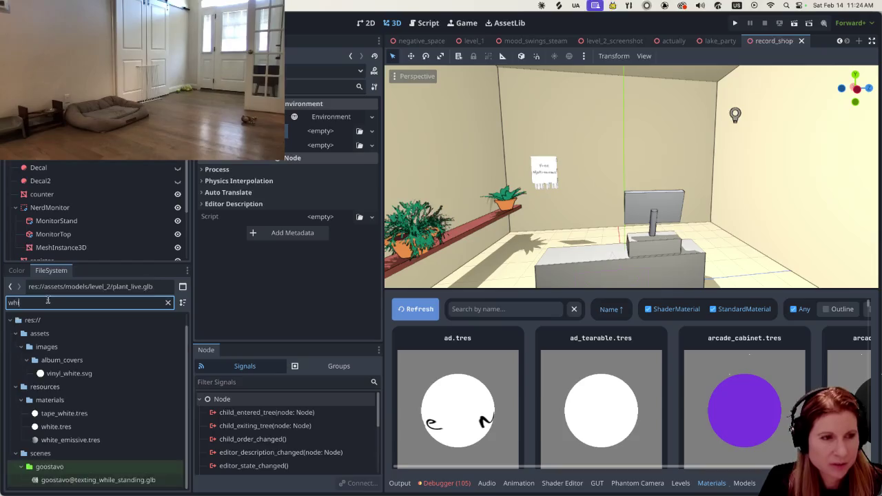
left_click(60, 444)
right_click(62, 447)
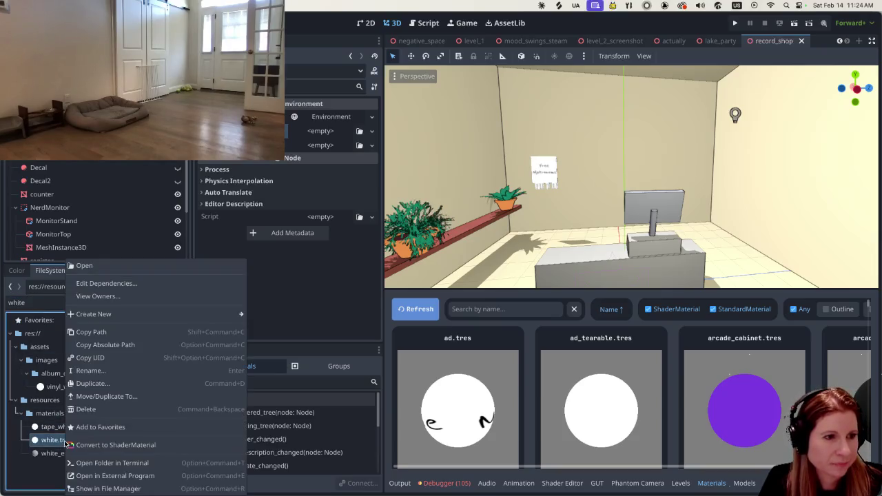
Duplicate white.tres as record1.tres
left_click(101, 382)
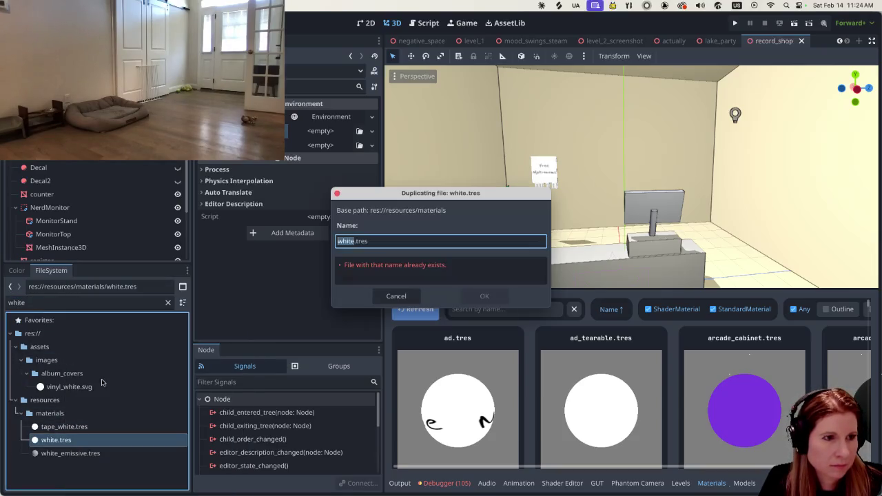
type("record")
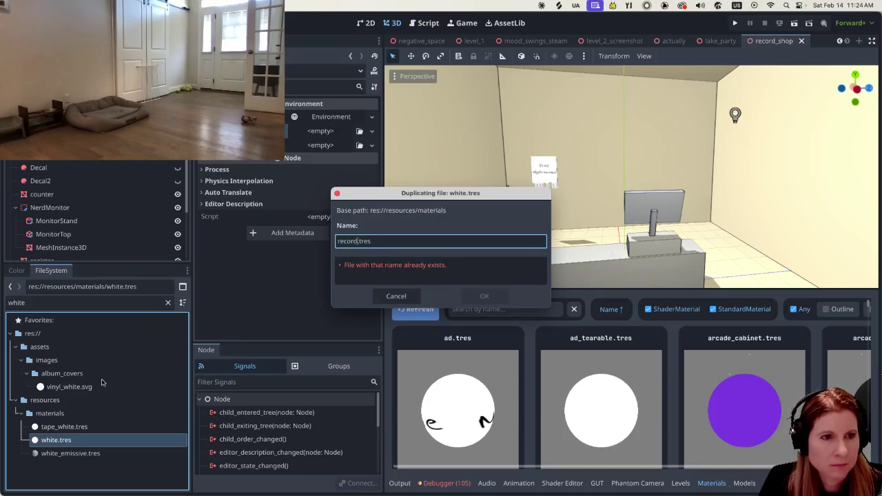
type("1")
key("Return")
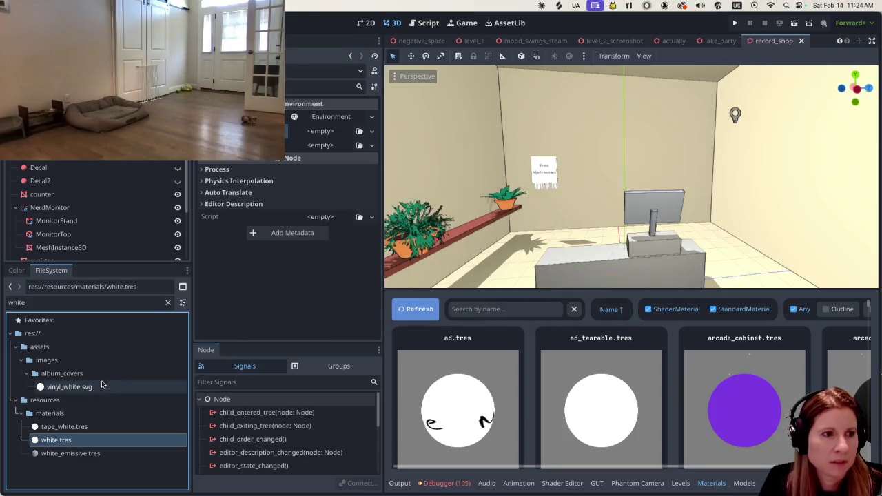
Filter for 'purple' and duplicate purple_dark.tres as record2.tres
left_click(60, 302)
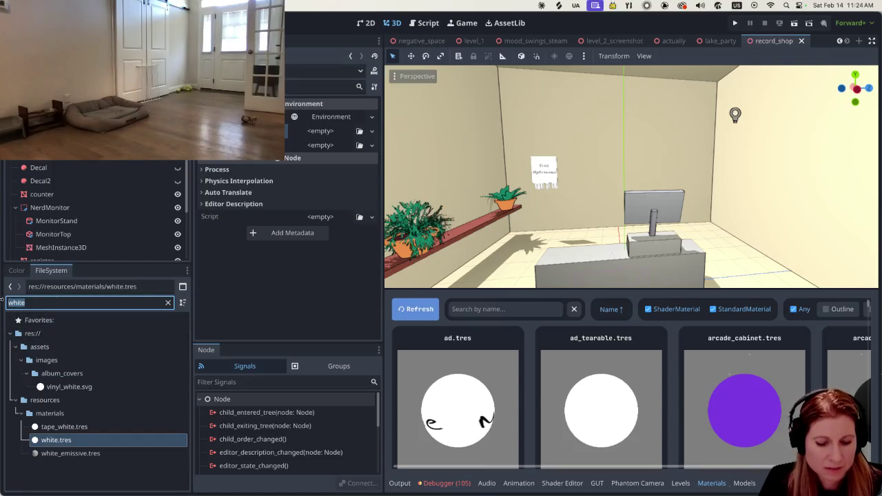
type("purple")
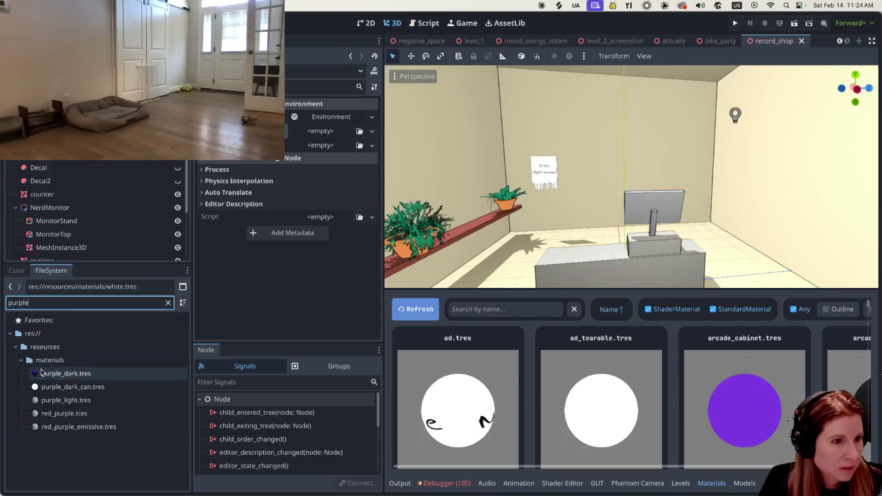
left_click(92, 373)
right_click(91, 373)
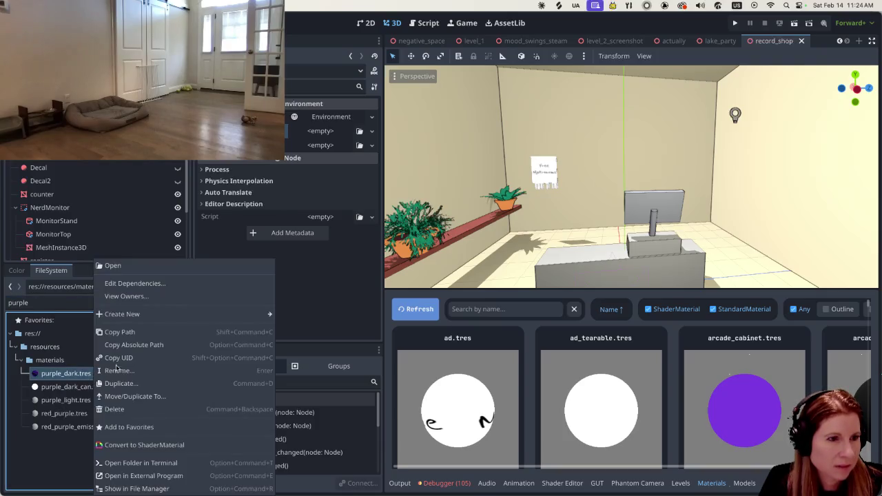
left_click(129, 387)
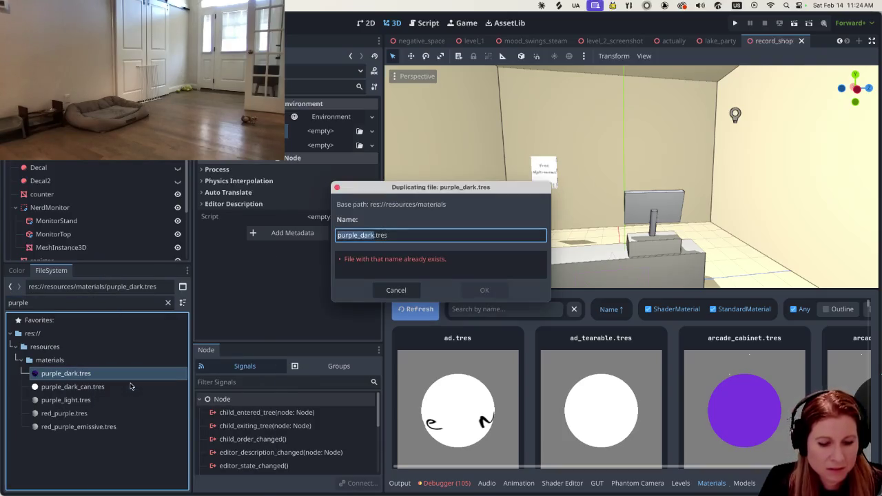
type("re")
type("rd2")
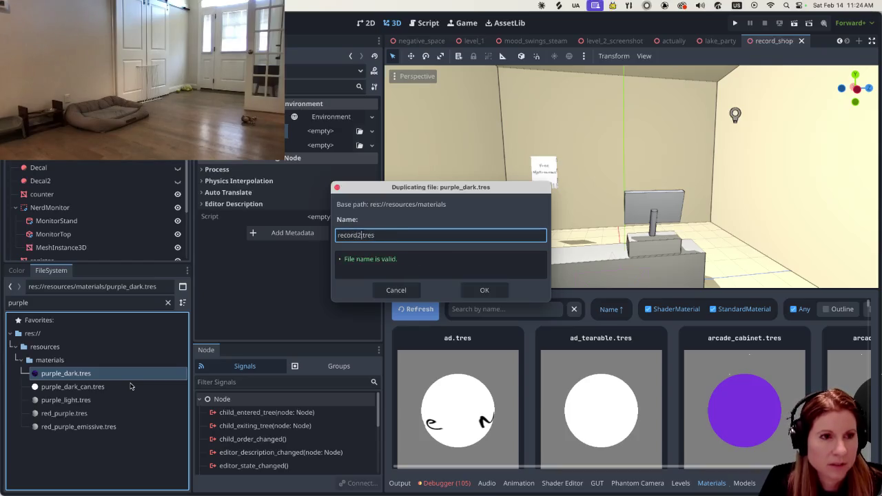
key("Return")
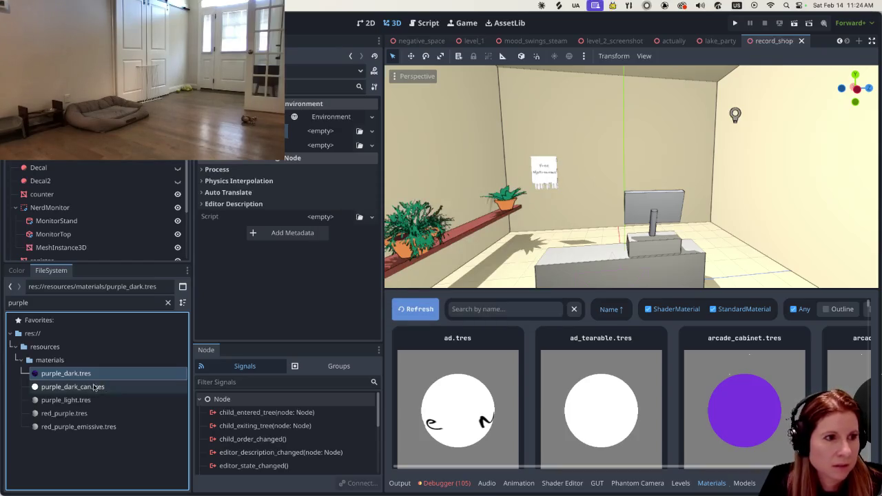
Filter for 'blue' and duplicate blue.tres as record3.tres
double_click(81, 302)
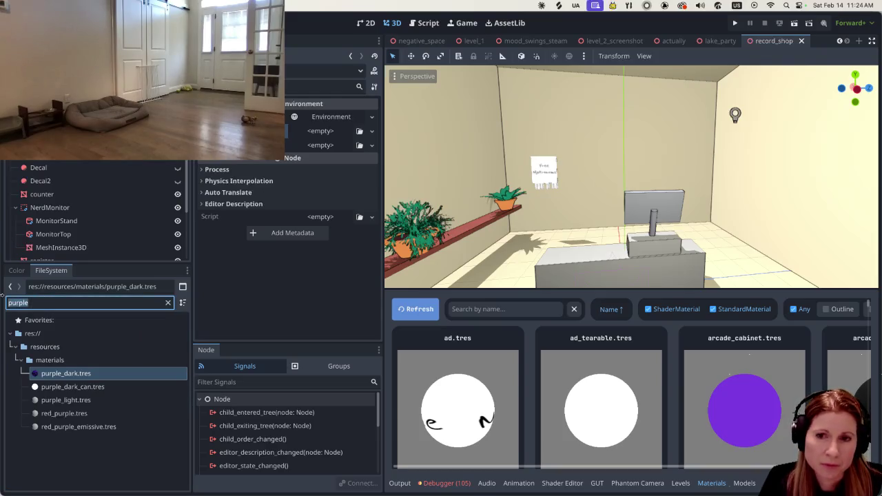
type("blue")
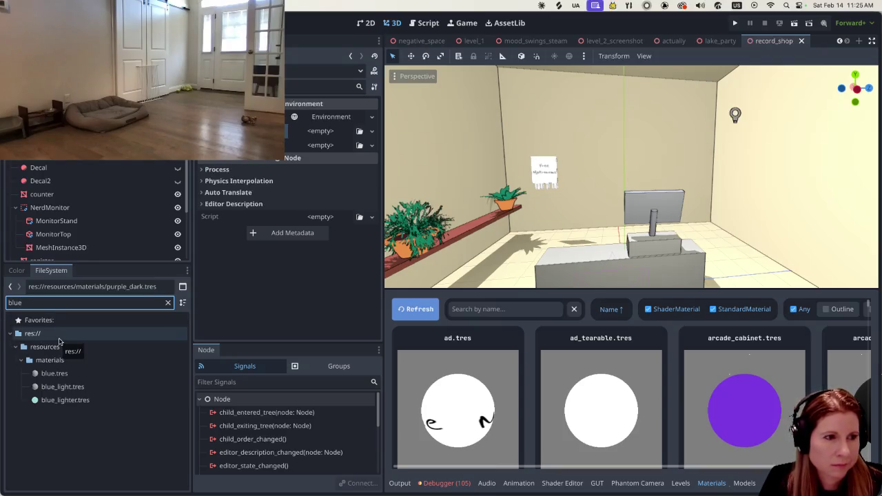
left_click(62, 372)
right_click(100, 378)
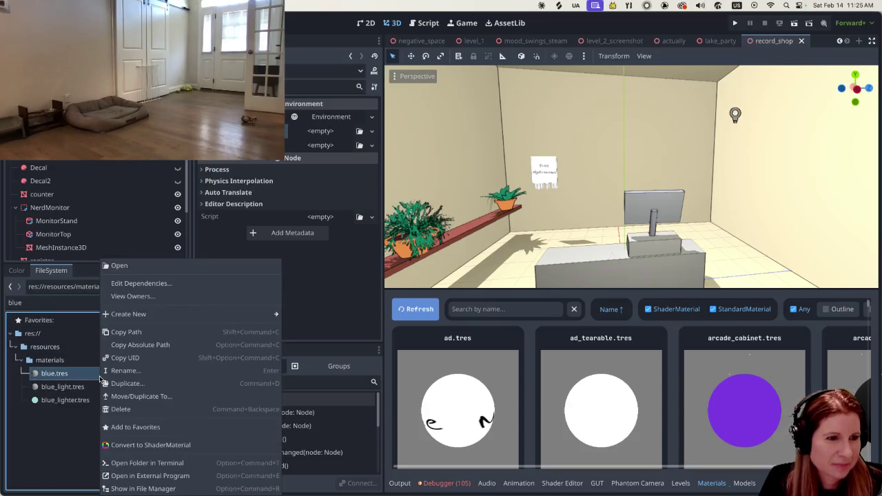
left_click(117, 383)
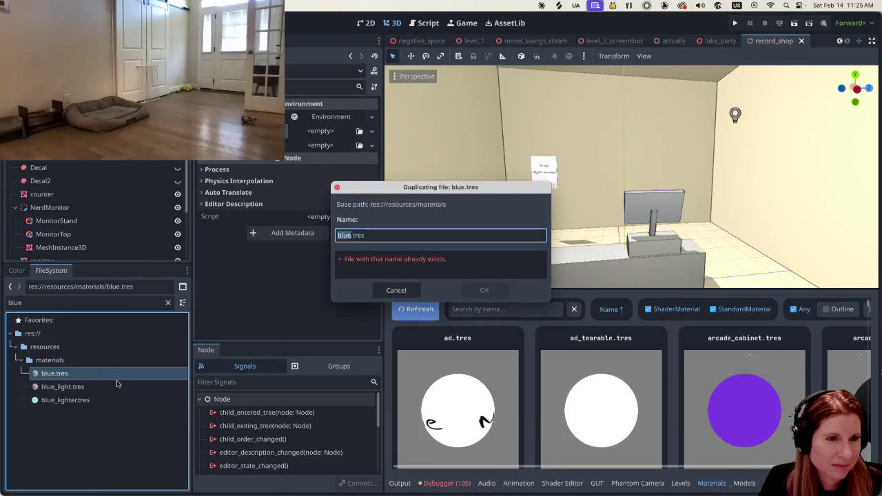
type("record3")
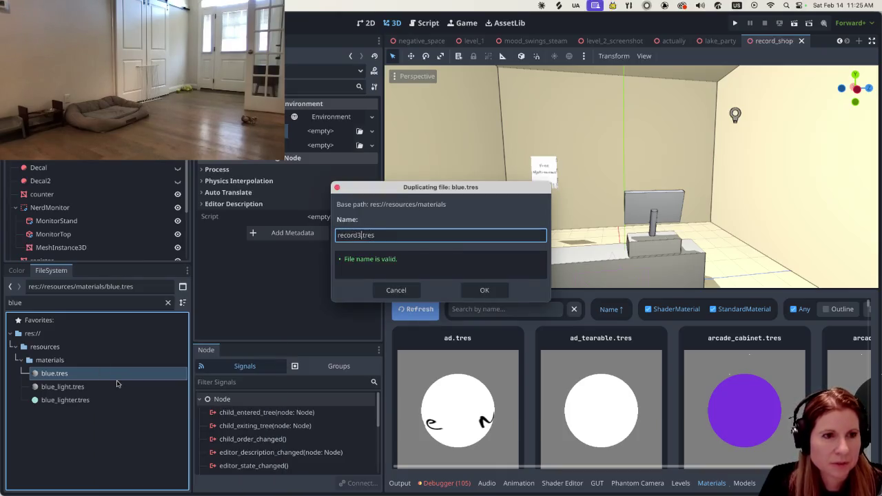
key("Return")
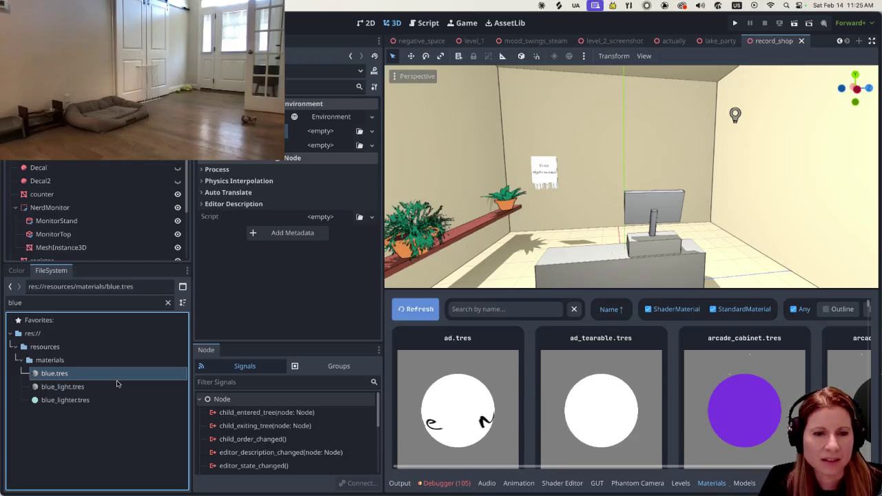
left_click(48, 303)
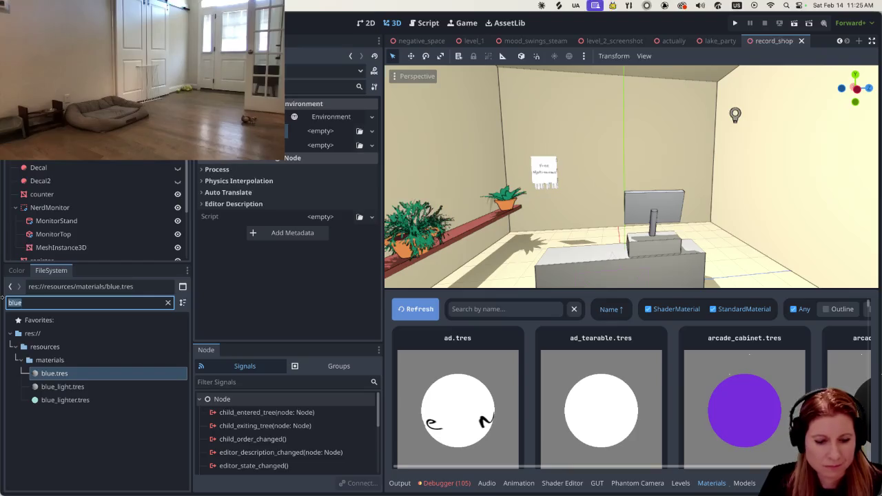
Filter for 'green' and duplicate green_dark.tres under the name record_shop
type("gre")
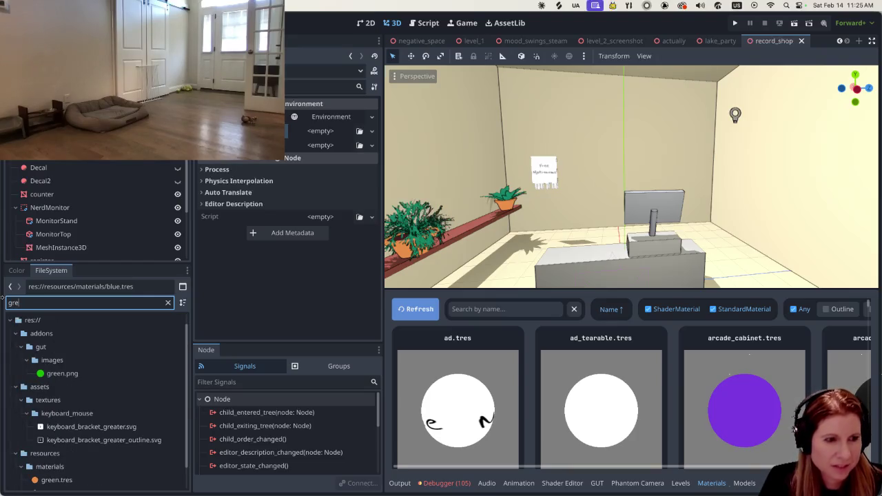
type("n")
key("BackSpace")
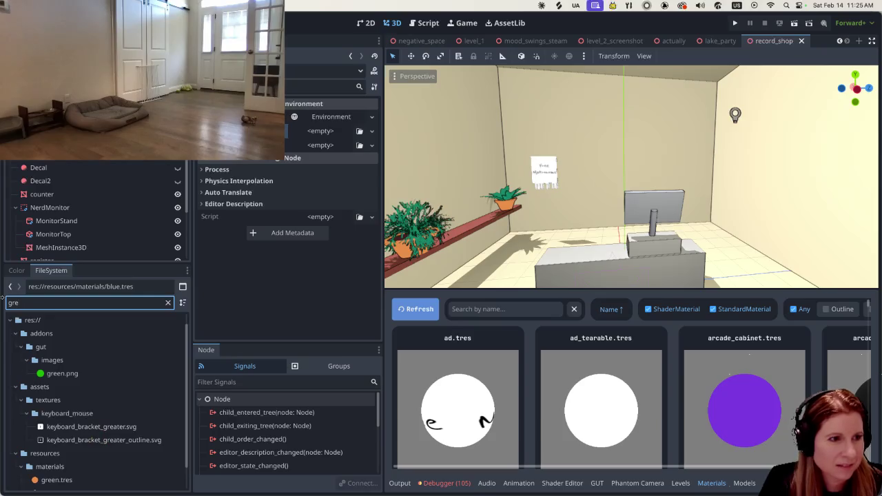
type("en")
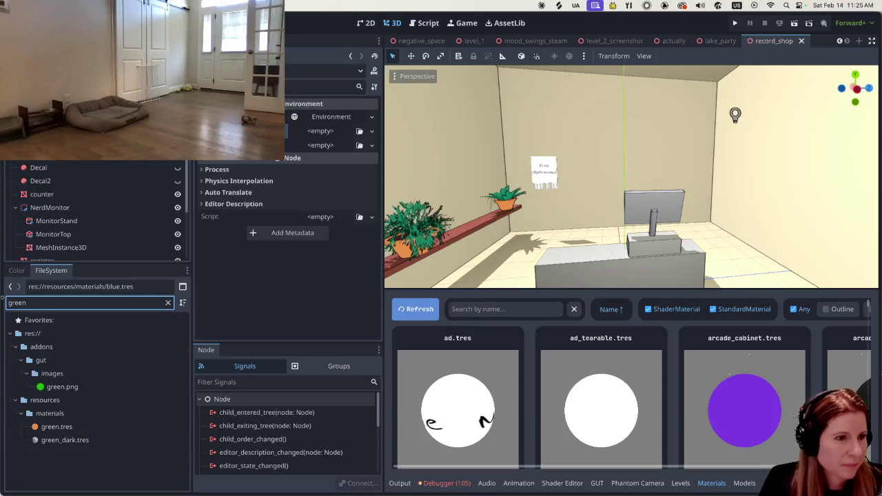
left_click(106, 439)
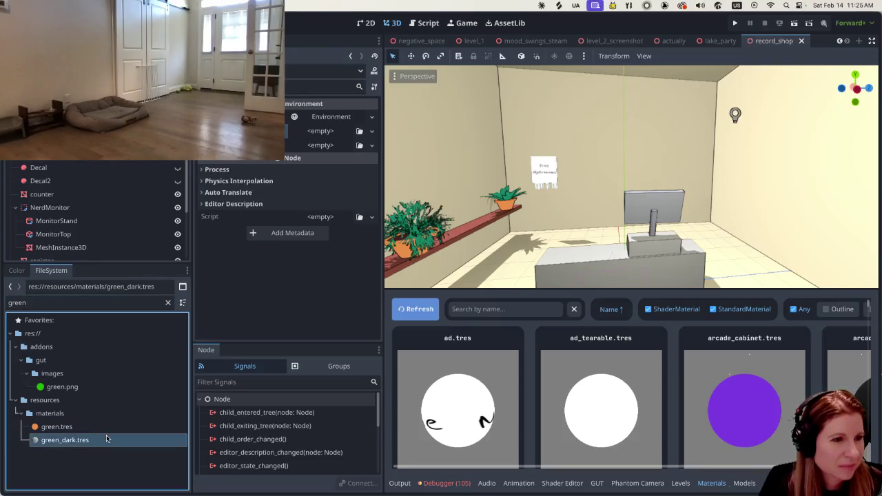
right_click(105, 438)
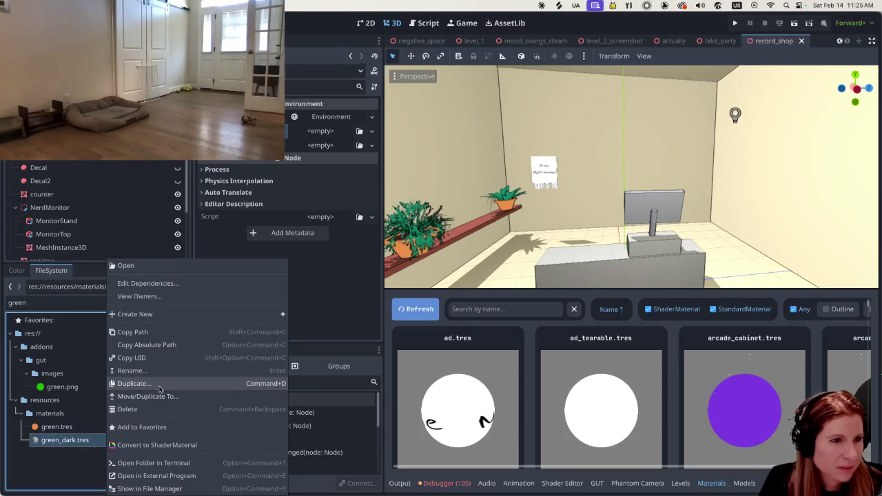
left_click(159, 390)
type("reco")
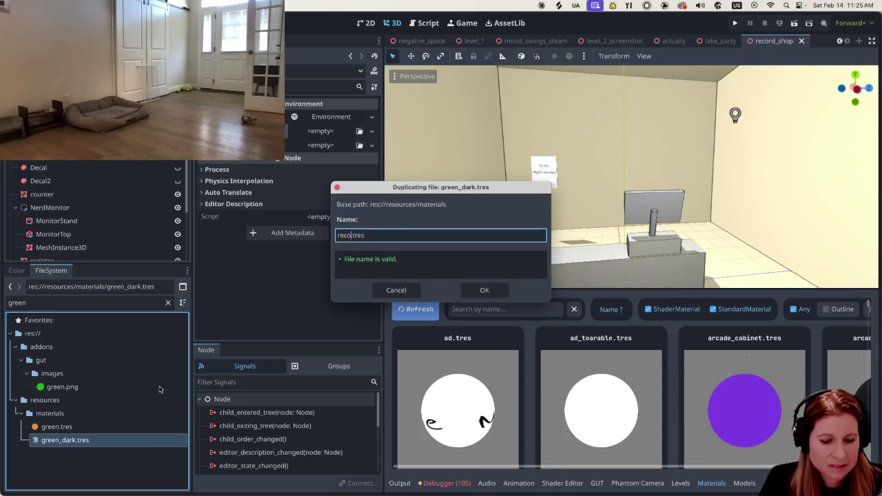
type("rd_shop")
key("Return")
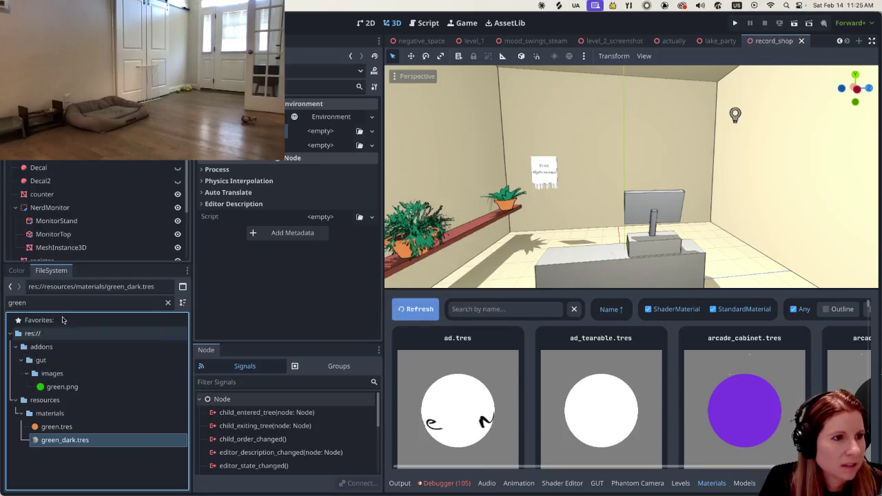
Filter for 'black.tr' and duplicate black.tres under the name records
left_click(57, 302)
double_click(7, 302)
type("bla")
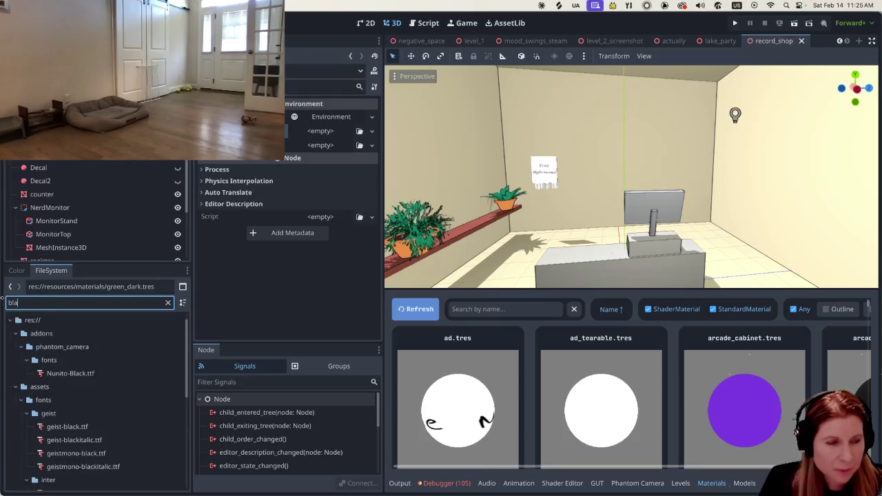
type("ck")
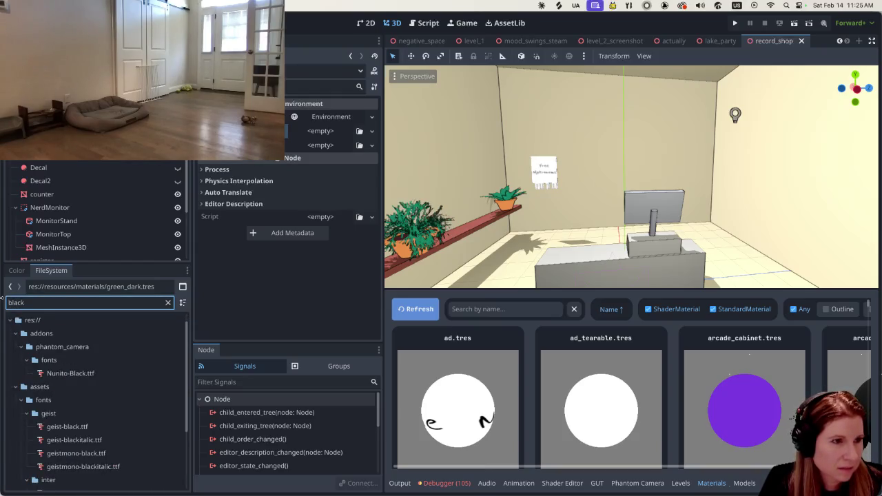
scroll(89, 372, "down", 2)
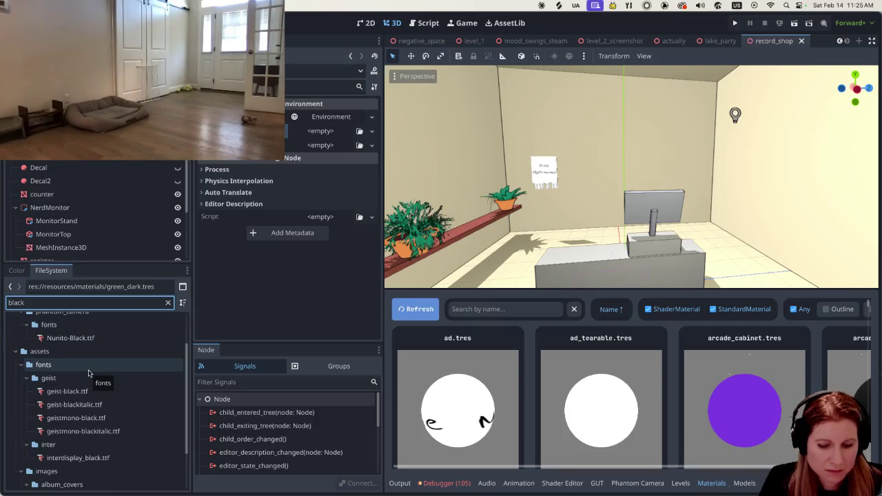
type(".tr")
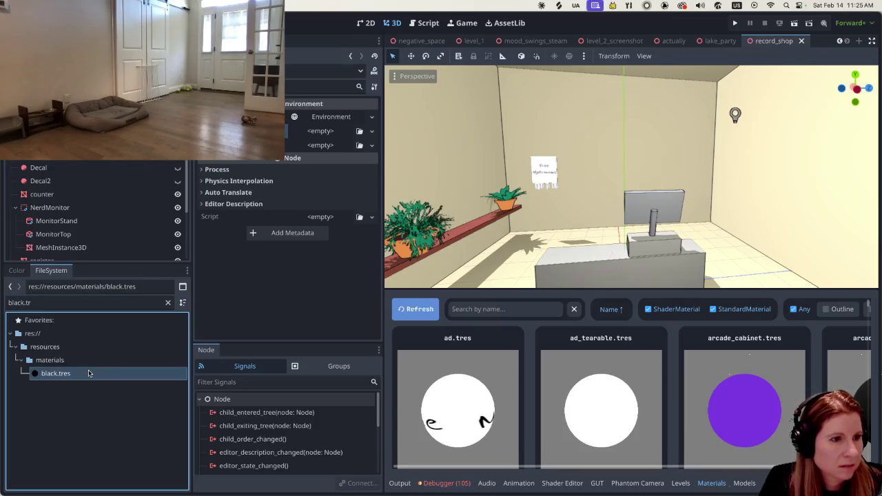
right_click(88, 373)
left_click(104, 382)
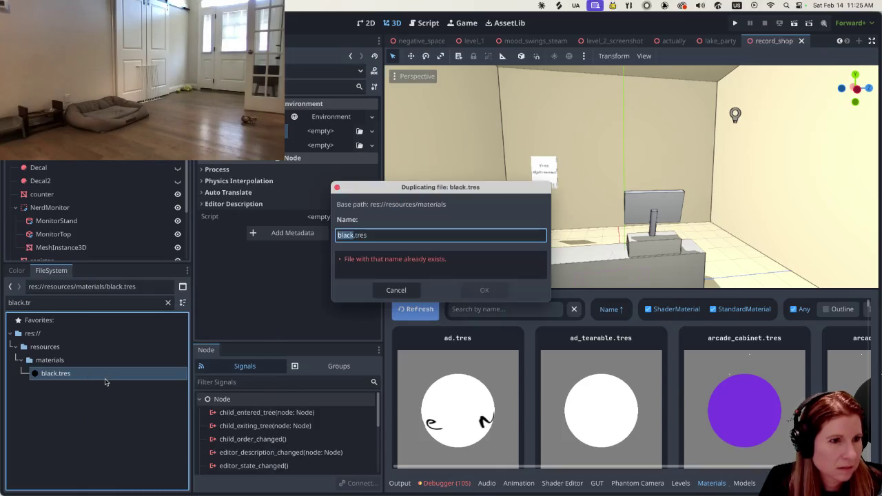
type("re")
type("cords")
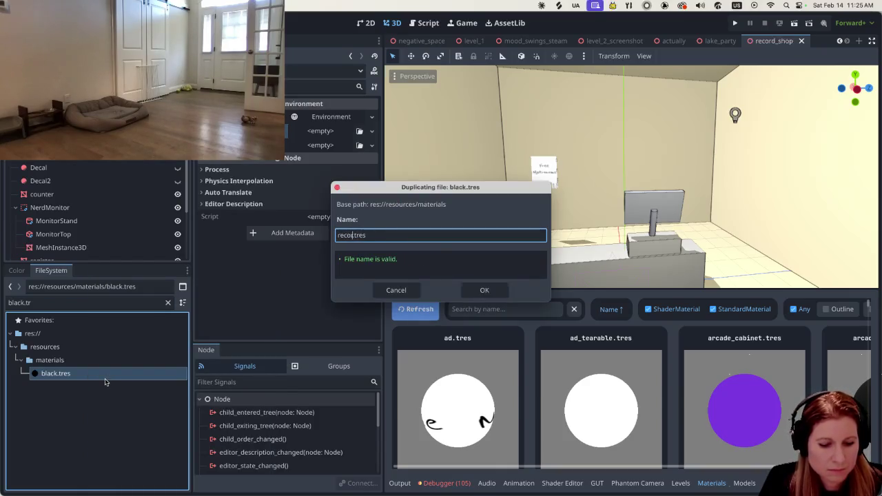
key("Return")
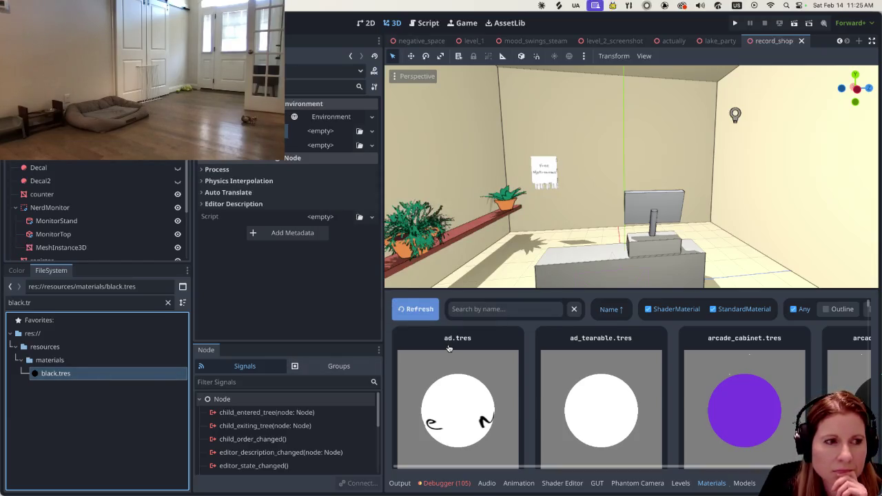
Refresh the Materials dock, show the Models tab, then switch back to Blender
left_click(417, 310)
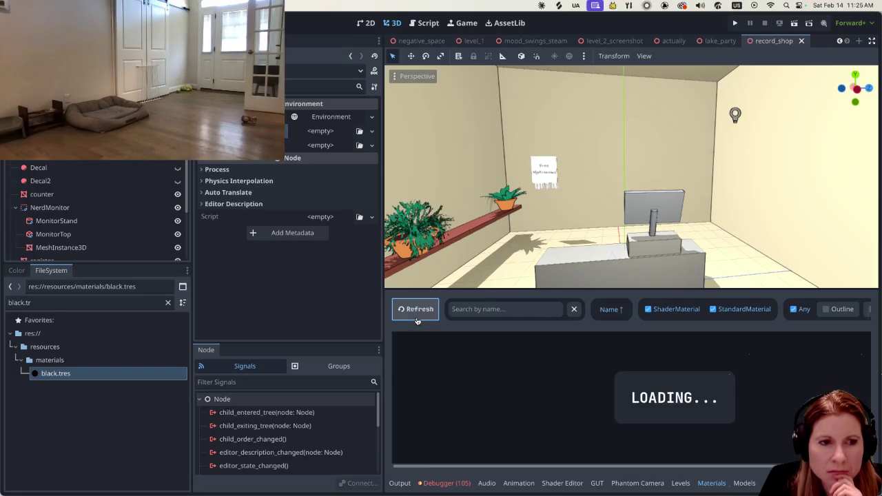
left_click(742, 483)
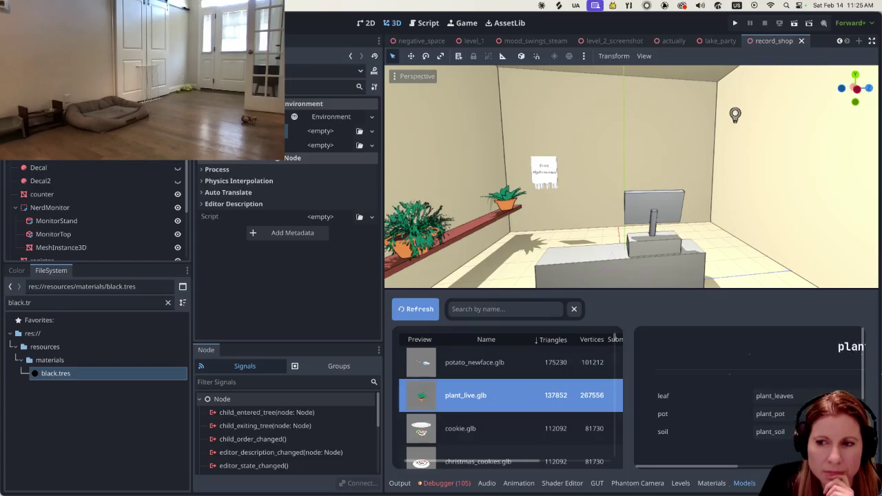
left_click(694, 483)
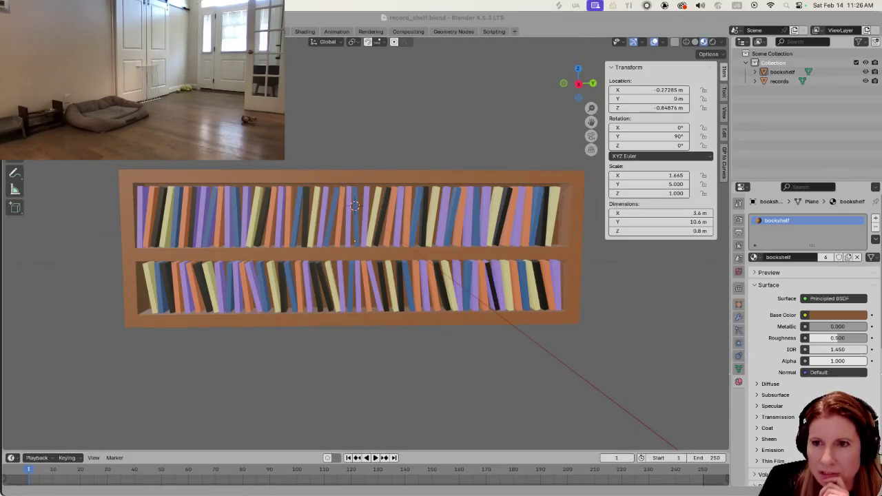
Run GooseControl's Convert new models for Blender, then return to Godot
key("super+Tab")
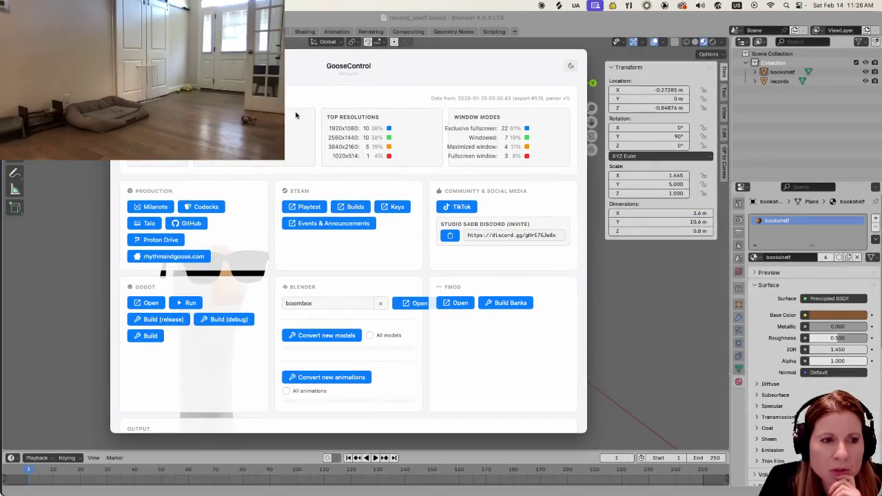
left_click(361, 333)
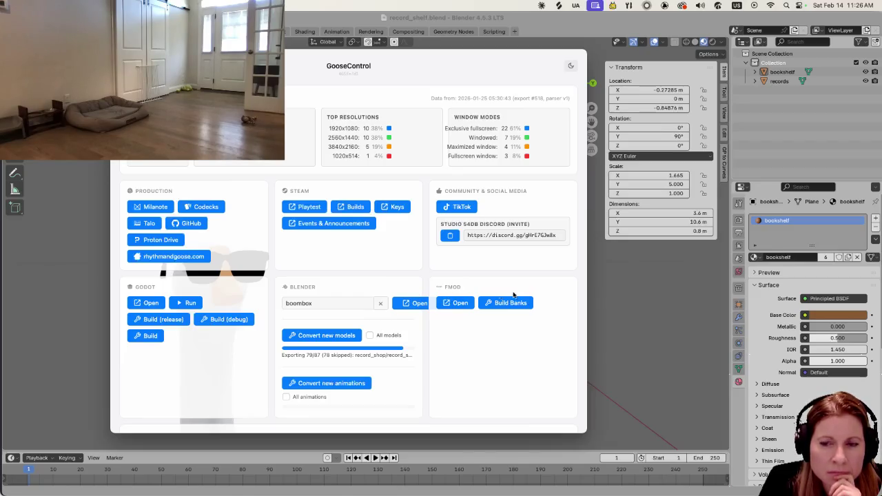
left_click(482, 488)
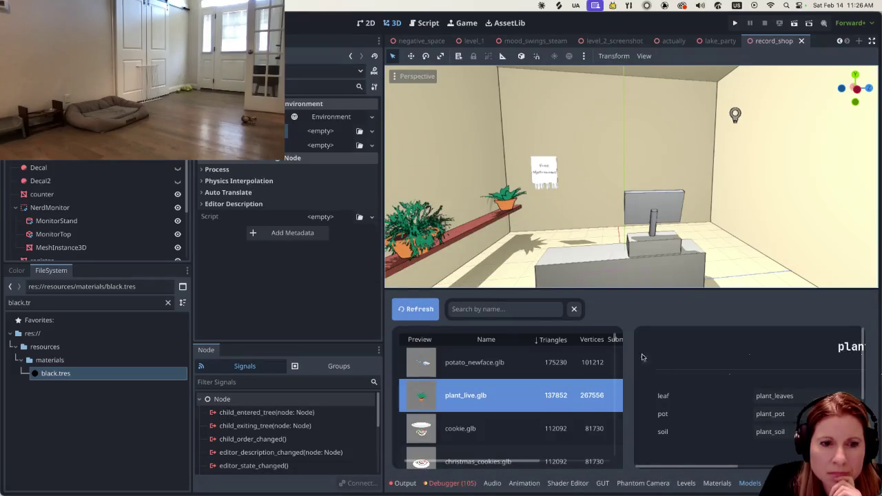
Refresh the Models list, search 'rec', and select record_shelf.glb to reveal its bookshelf and record1–record5 slots
left_click(414, 310)
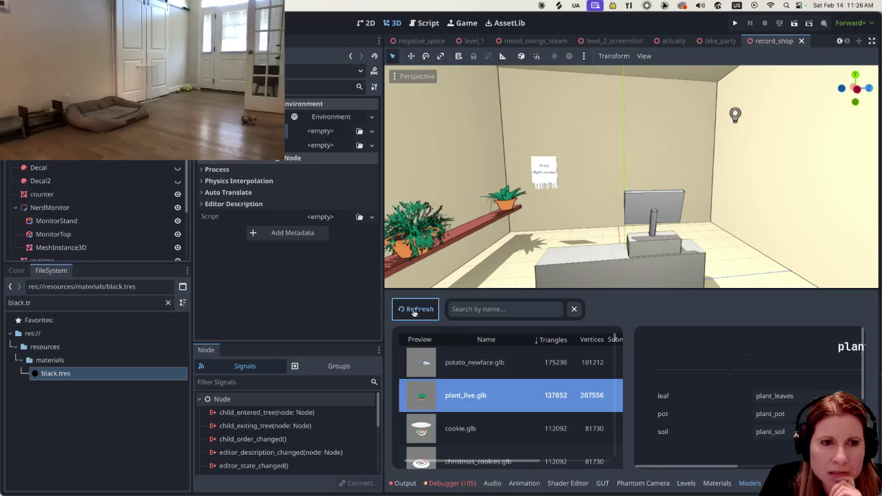
left_click(524, 308)
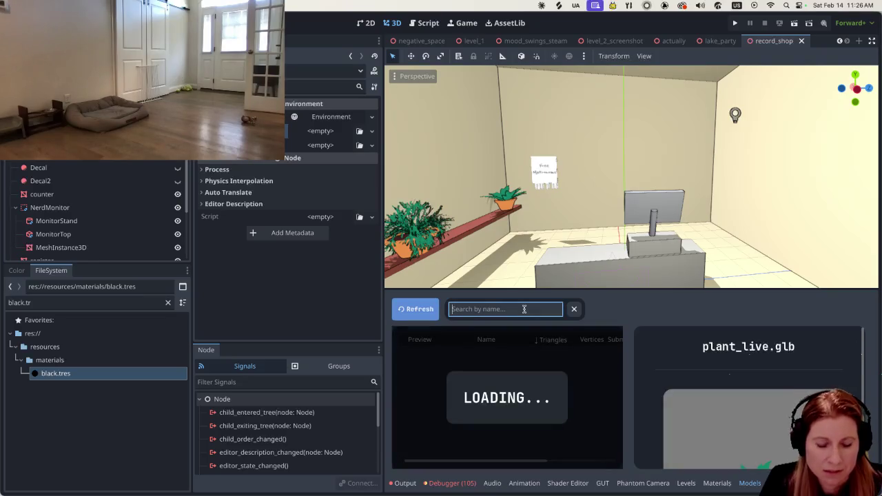
type("book")
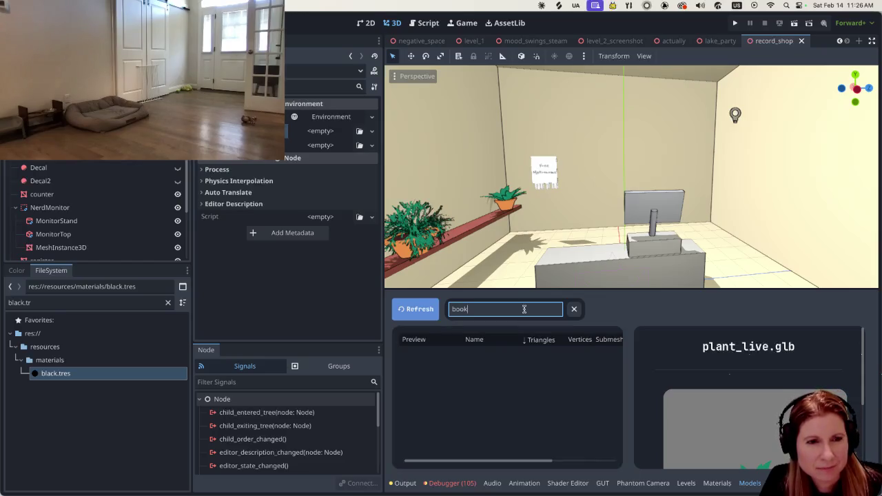
key("BackSpace")
key("BackSpace")
key("BackSpace")
key("BackSpace")
type("rec")
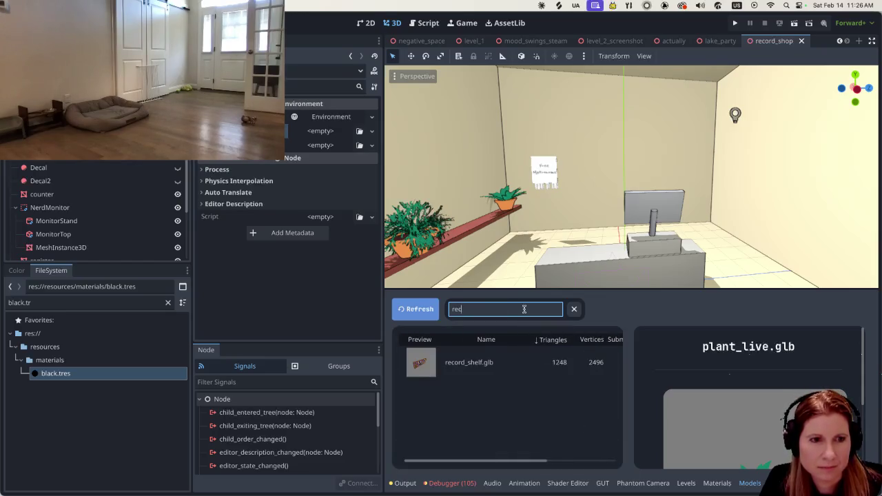
left_click(497, 355)
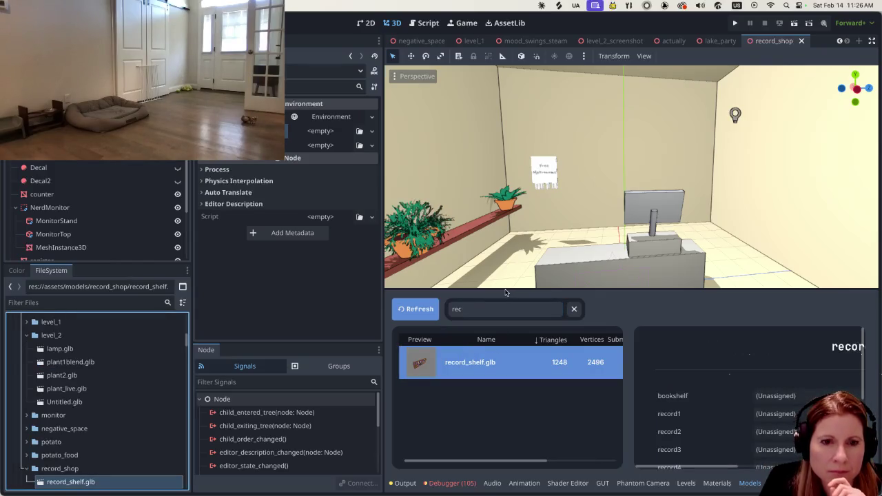
scroll(730, 414, "down", 2)
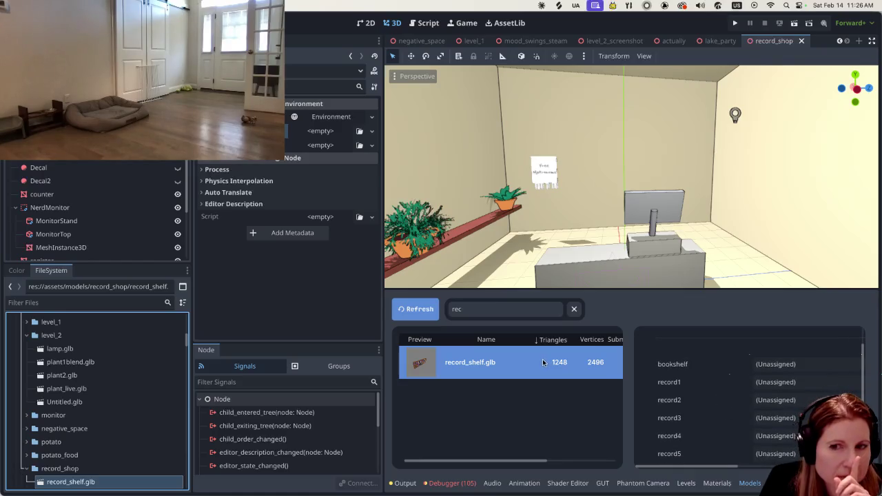
left_click(48, 304)
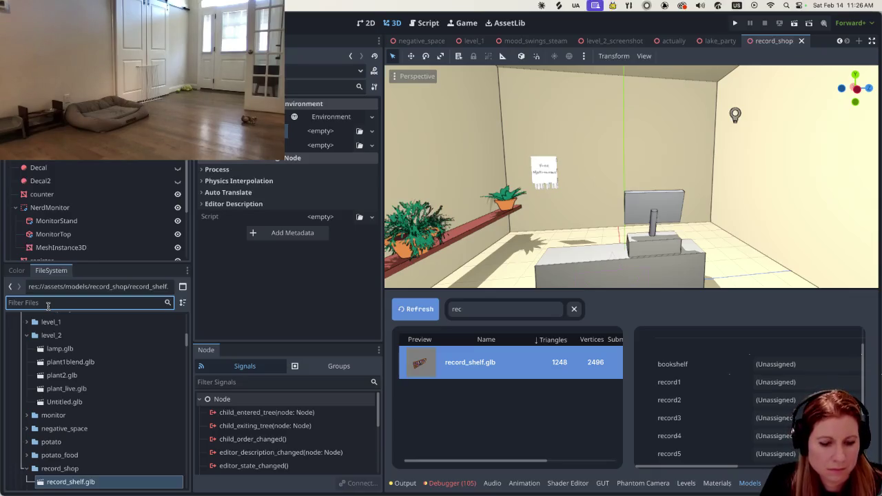
Duplicate bench_wood.tres as a new material named record_shelf.tres
type("wood")
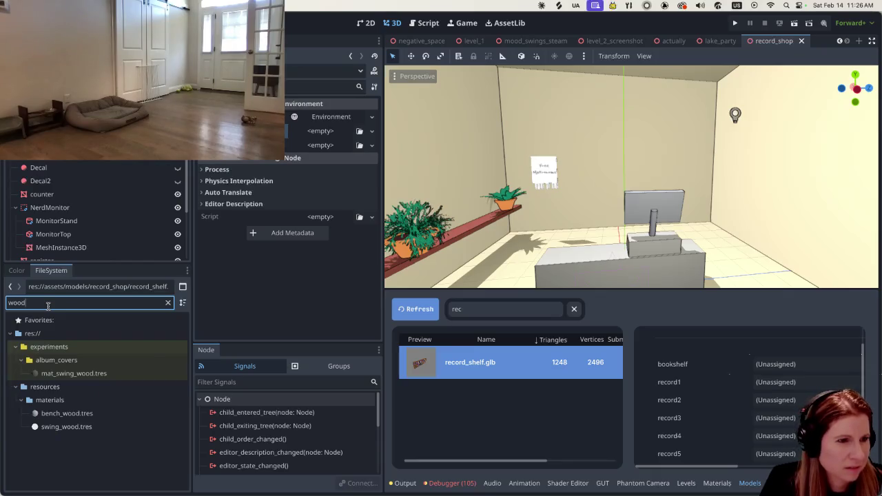
left_click(93, 411)
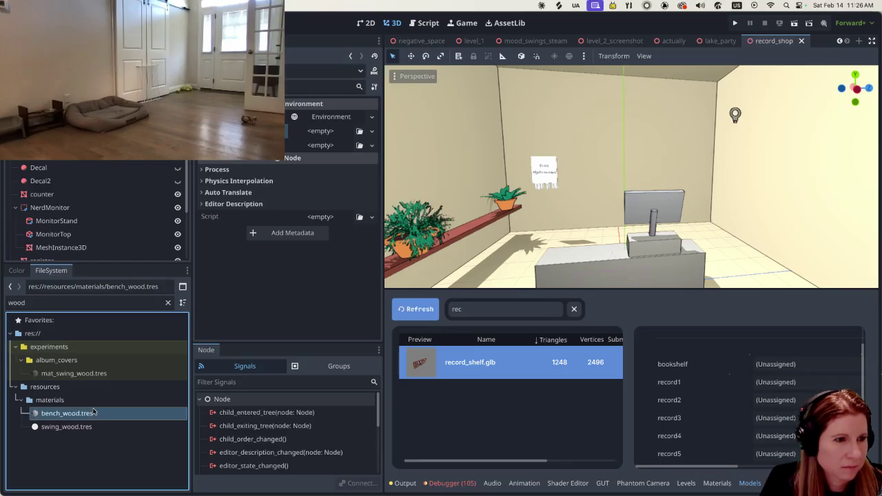
right_click(95, 413)
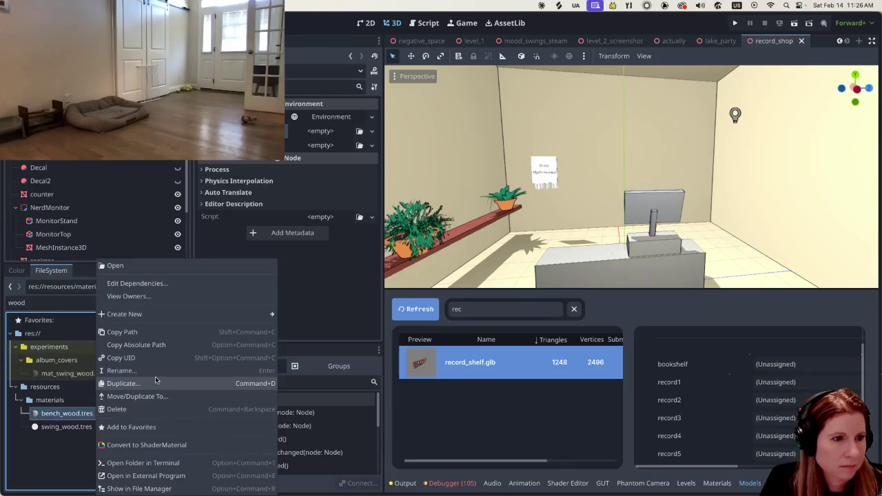
left_click(155, 383)
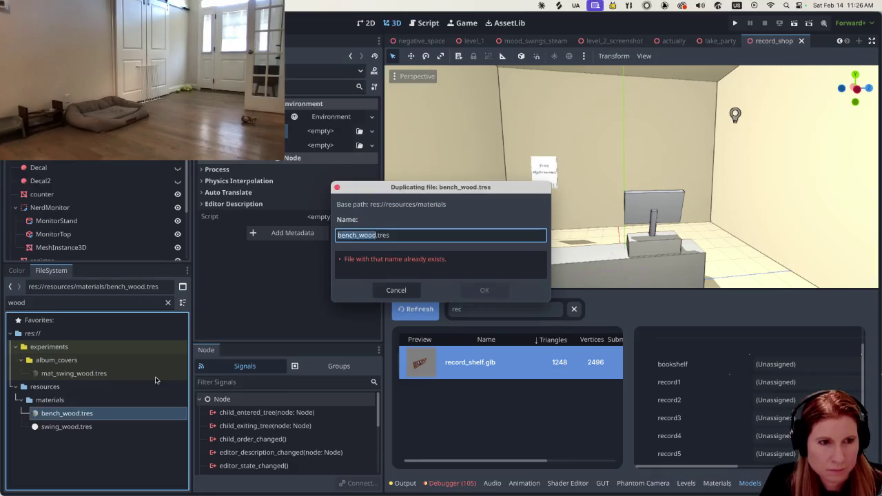
type("record")
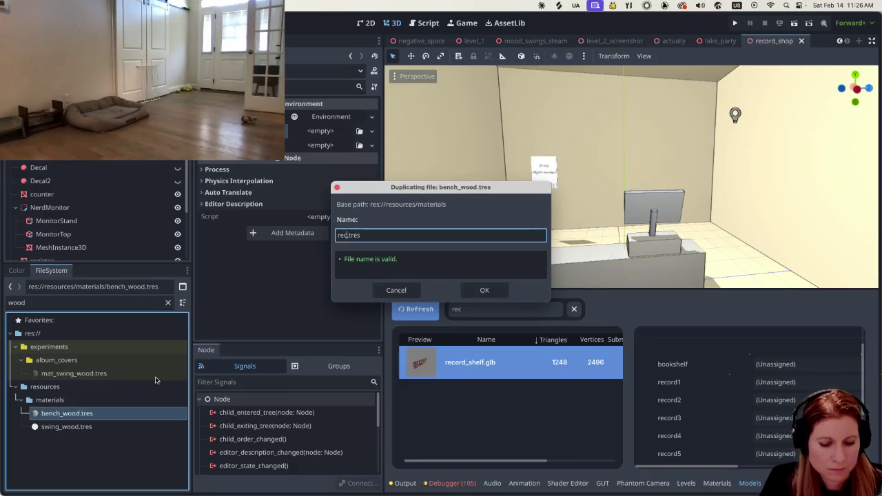
type("_shelf")
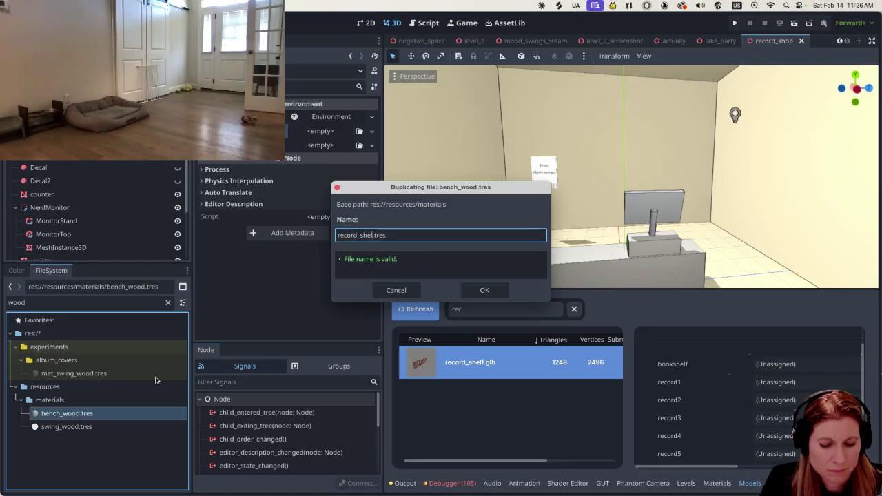
key("Return")
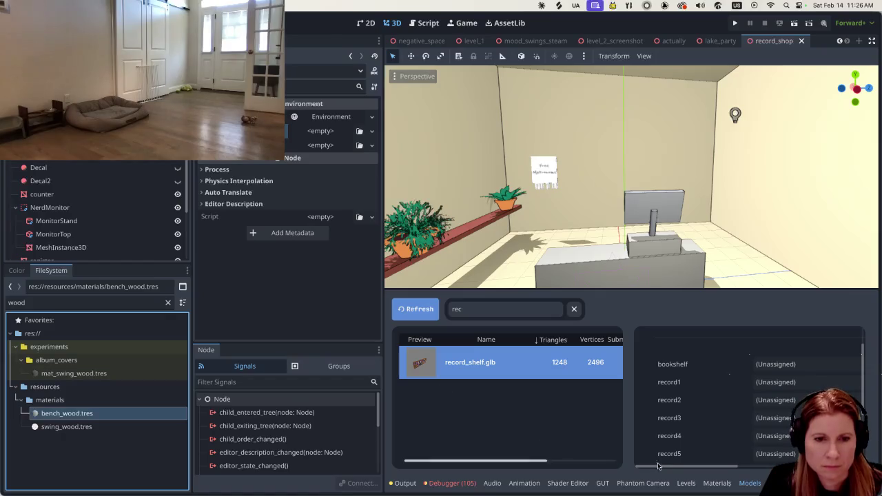
left_click(716, 483)
Reload the material and model libraries and select record_shelf.glb to show its slots
left_click(422, 311)
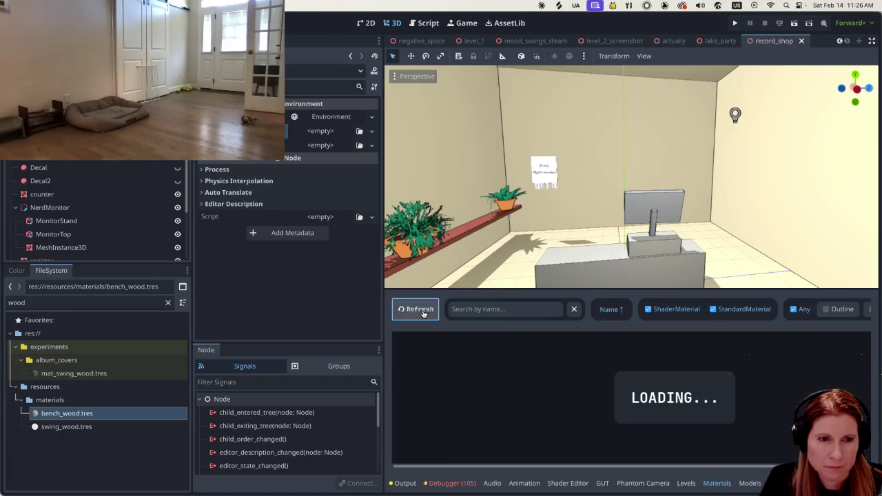
left_click(751, 483)
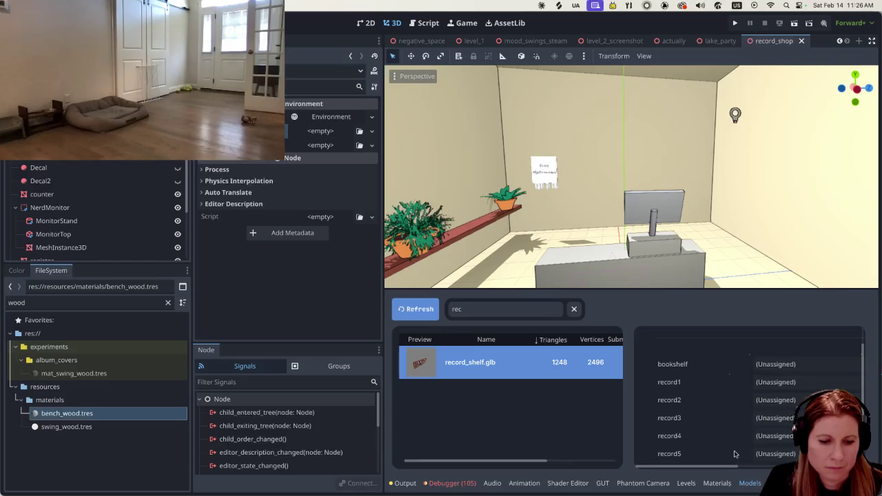
left_click(417, 314)
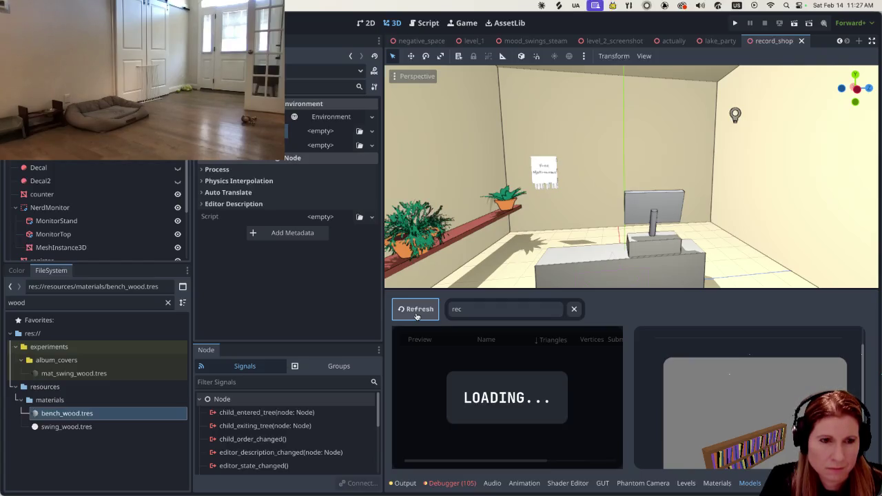
left_click(496, 359)
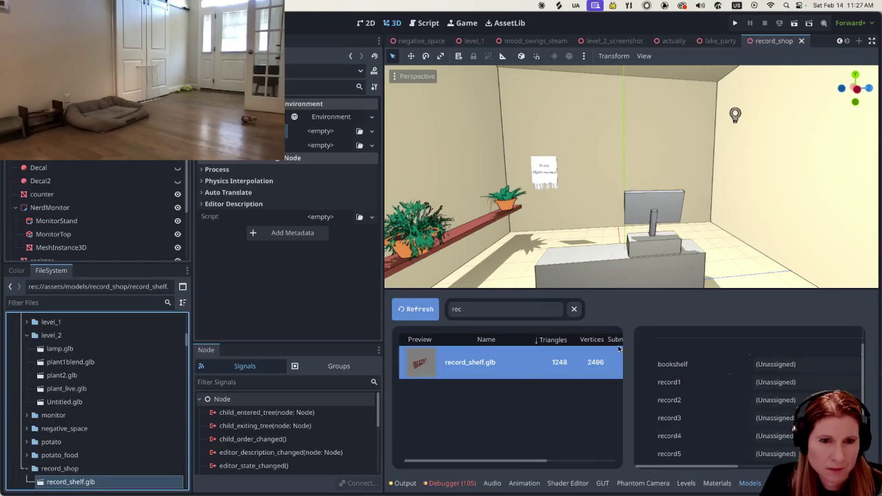
Assign record_shelf to the bookshelf slot and record1 to the record1 slot
left_click(793, 364)
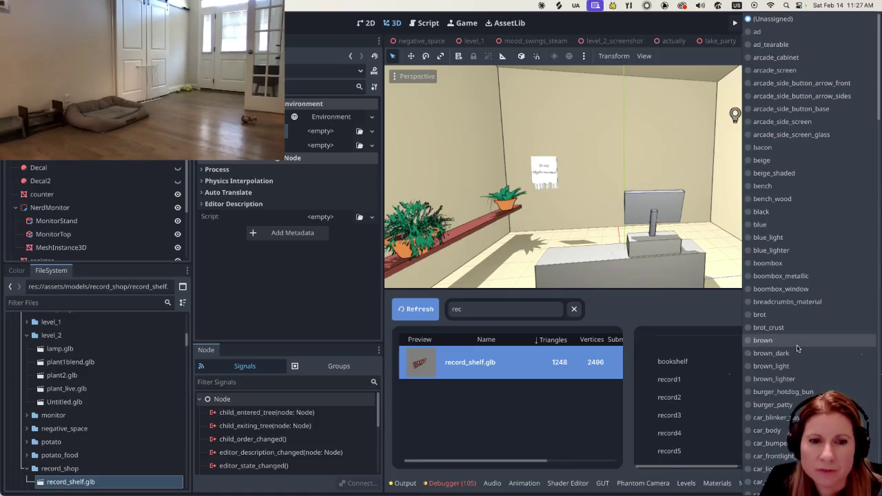
scroll(798, 346, "down", 5)
scroll(797, 351, "down", 5)
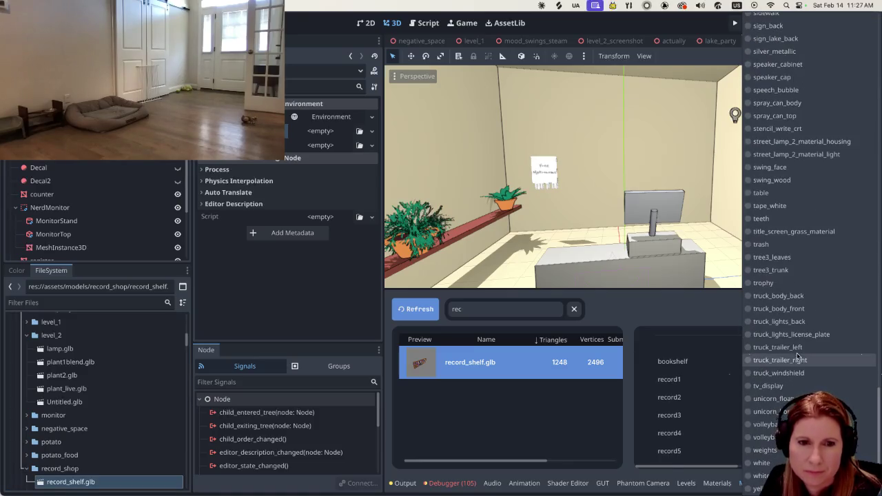
scroll(800, 352, "up", 3)
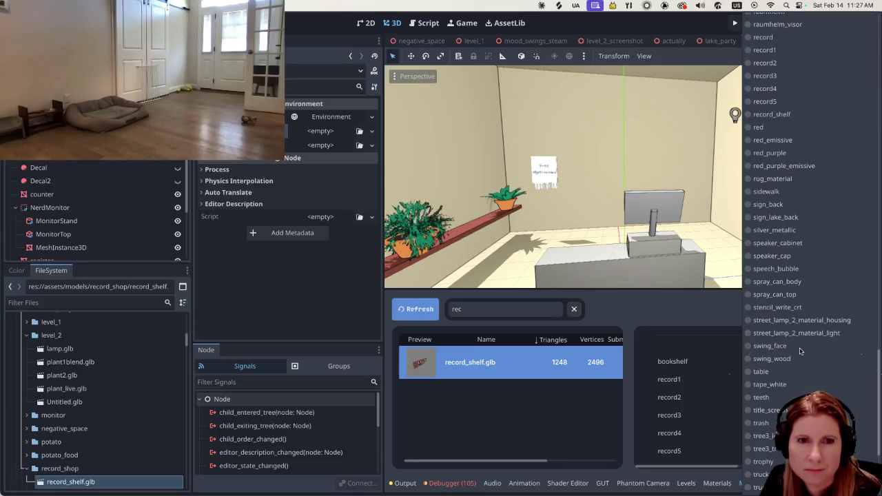
scroll(800, 352, "up", 3)
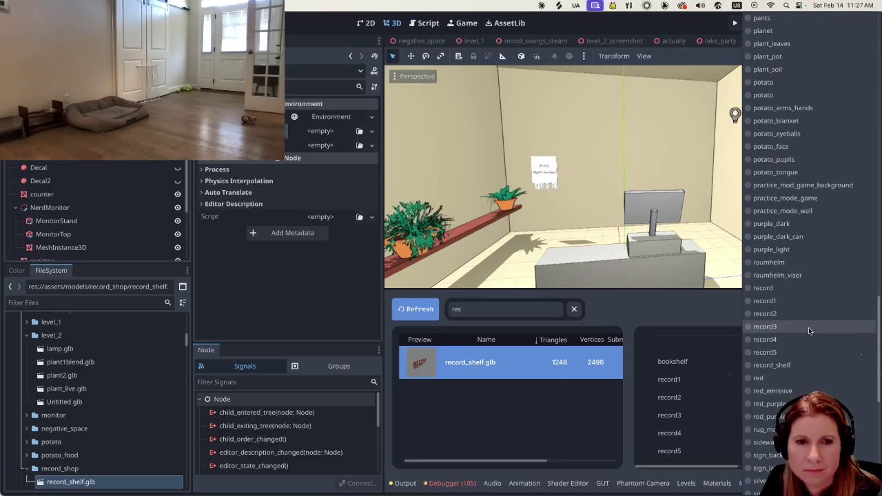
left_click(775, 365)
left_click(776, 378)
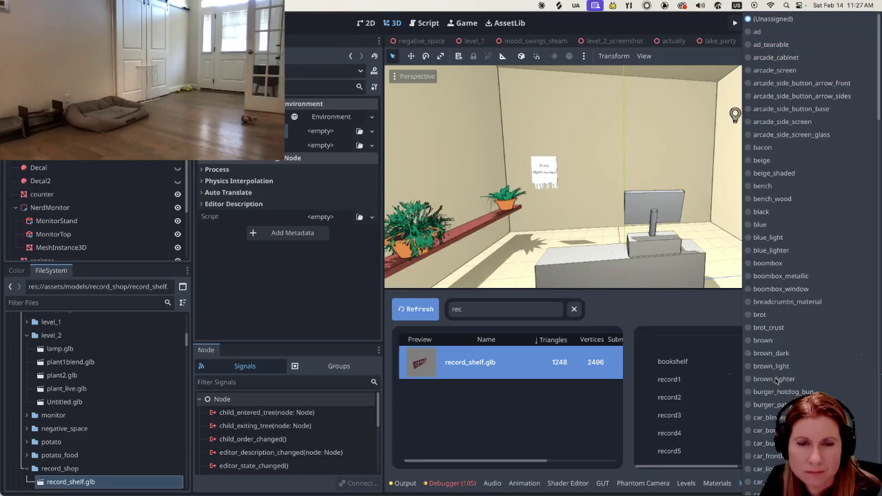
scroll(776, 380, "down", 5)
scroll(776, 381, "down", 5)
scroll(777, 381, "down", 5)
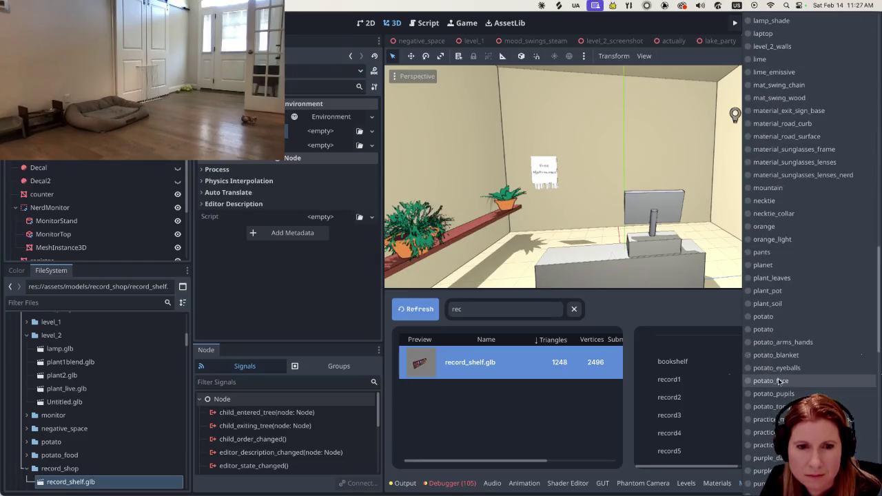
scroll(778, 381, "down", 3)
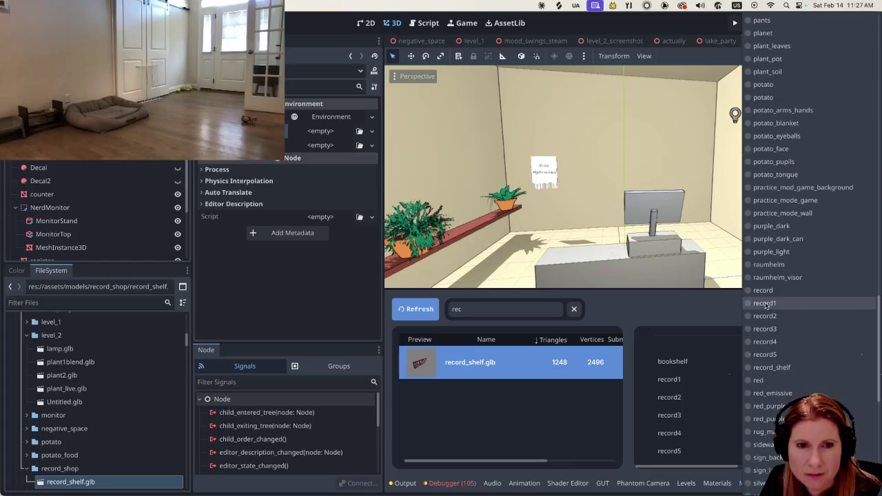
left_click(810, 309)
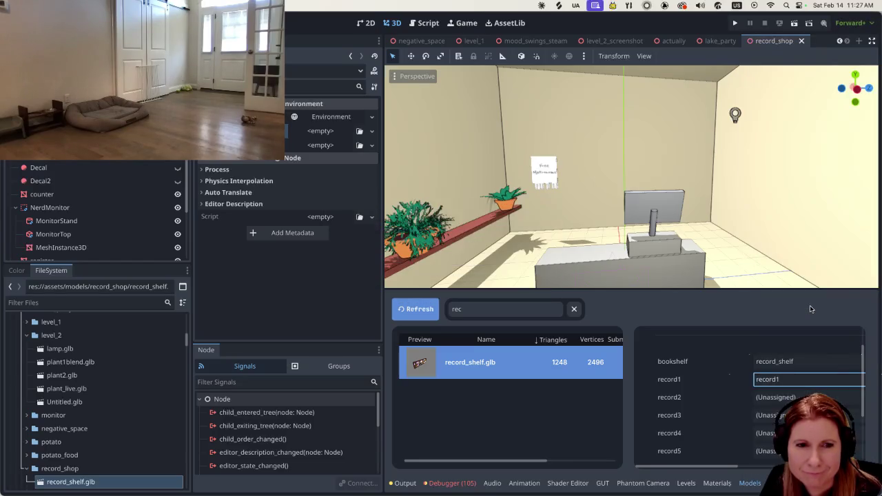
Assign the record2 and record3 materials to their matching slots
left_click(788, 399)
scroll(792, 385, "down", 5)
scroll(799, 375, "down", 5)
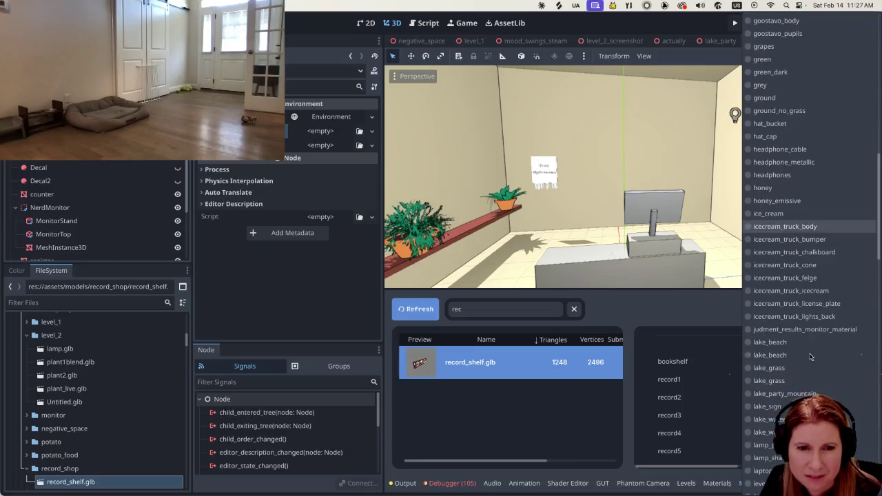
scroll(805, 365, "down", 5)
scroll(809, 351, "down", 5)
scroll(799, 386, "down", 3)
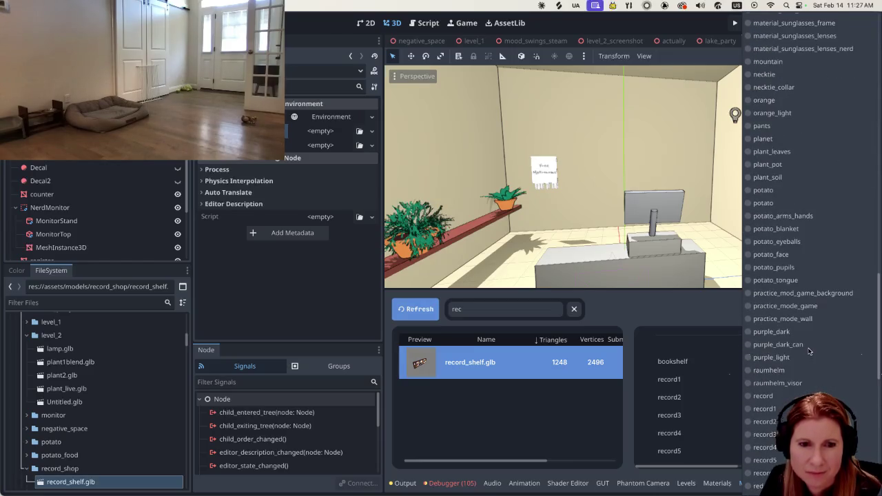
scroll(788, 413, "down", 1)
left_click(784, 420)
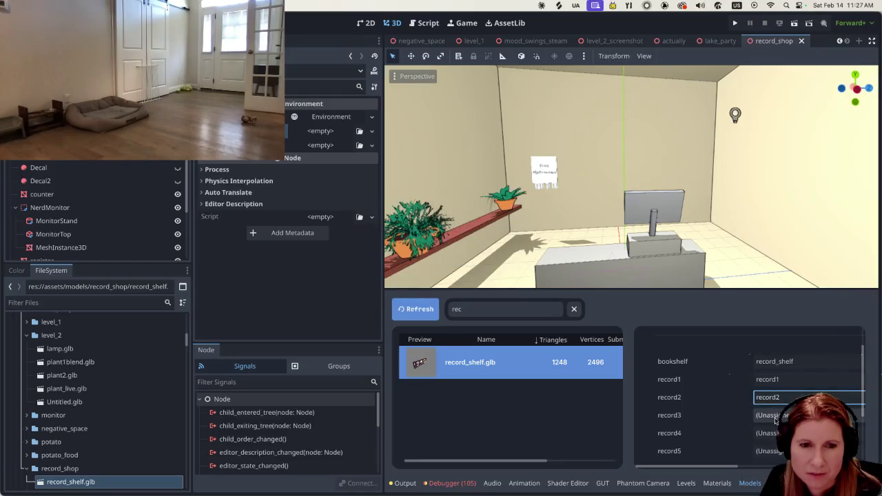
left_click(779, 415)
scroll(773, 379, "down", 5)
scroll(776, 379, "down", 5)
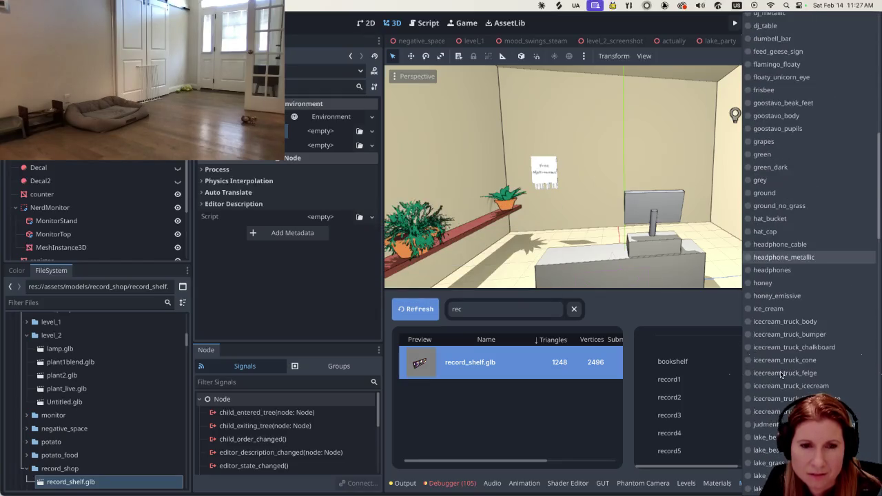
scroll(778, 377, "down", 5)
scroll(782, 376, "down", 5)
scroll(782, 375, "down", 10)
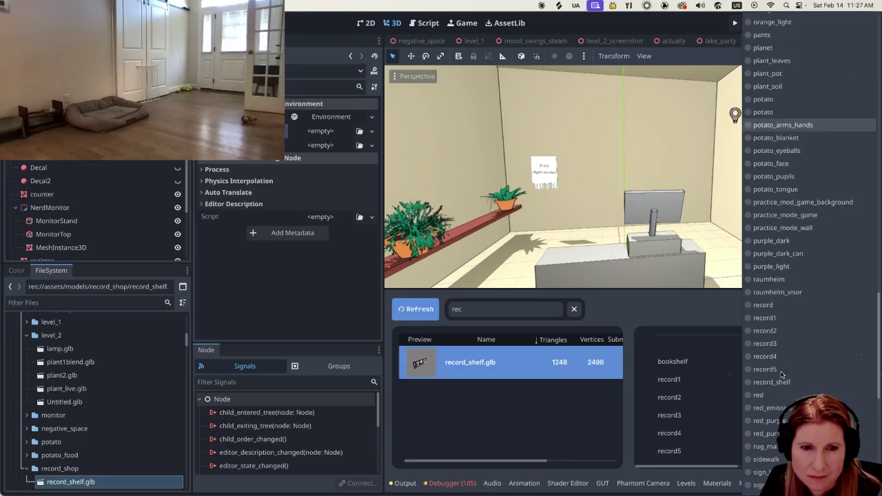
left_click(775, 343)
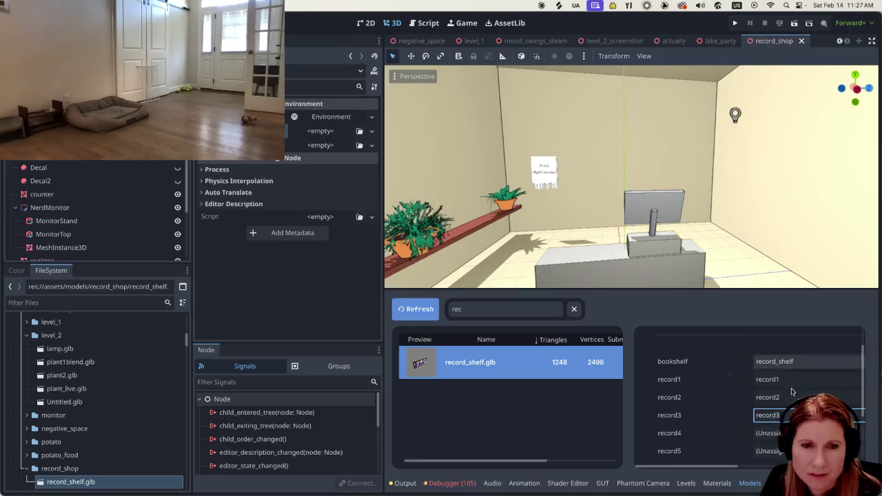
Browse the material choices for the next record slot
left_click(771, 433)
scroll(801, 366, "down", 5)
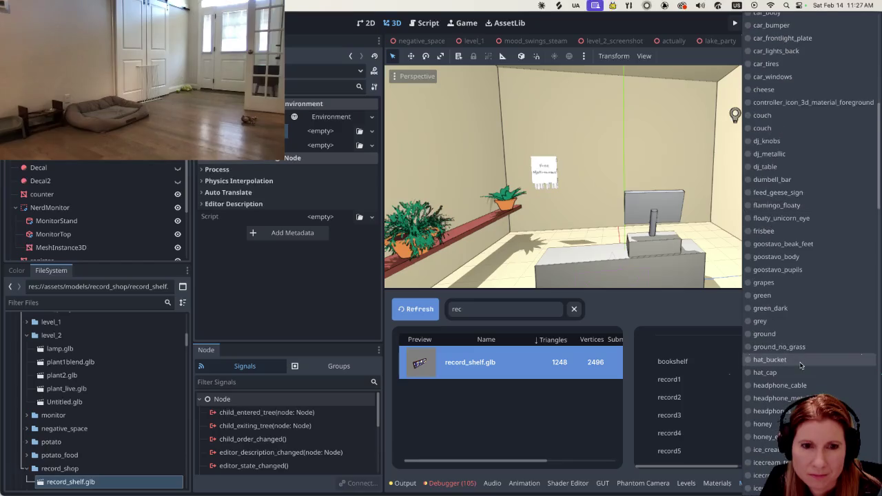
scroll(802, 360, "down", 15)
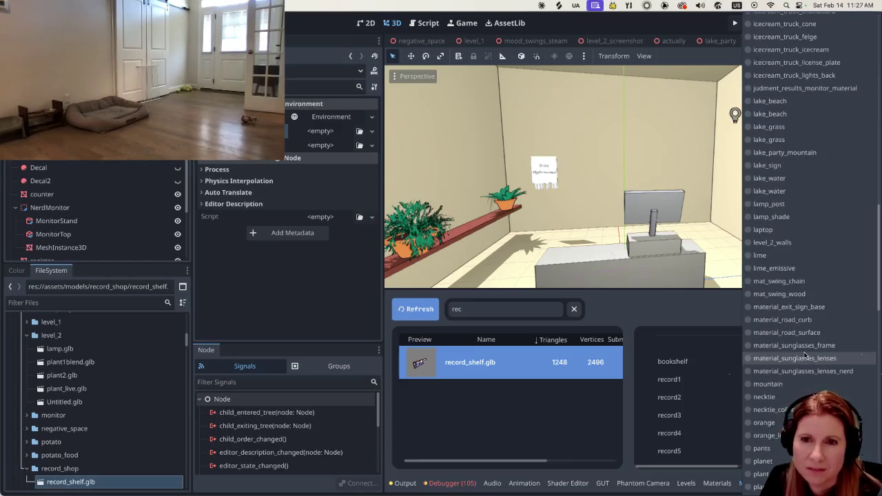
scroll(804, 354, "down", 7)
scroll(802, 350, "down", 8)
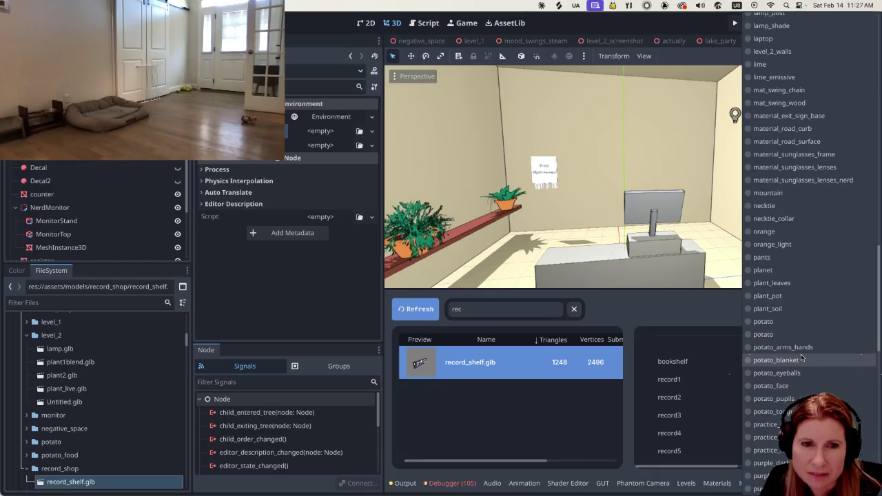
scroll(801, 354, "down", 2)
scroll(801, 355, "down", 2)
scroll(799, 355, "down", 13)
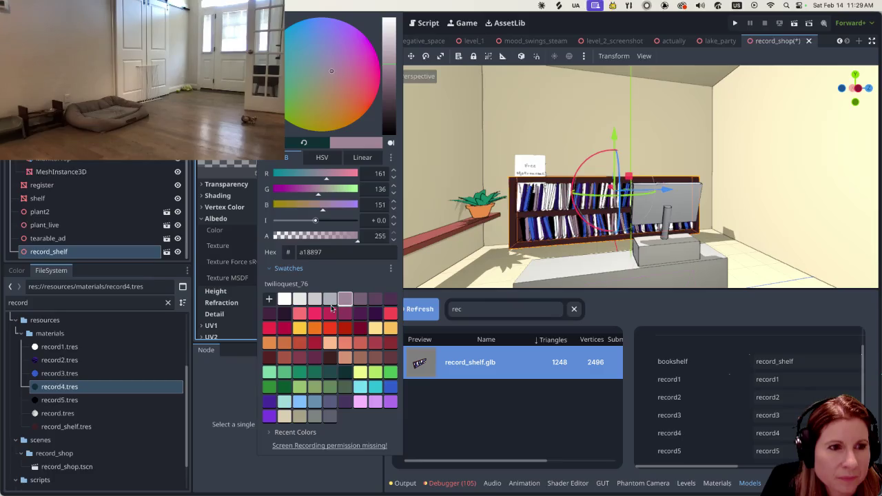
Make the record4 material's albedo salmon pink
left_click(389, 300)
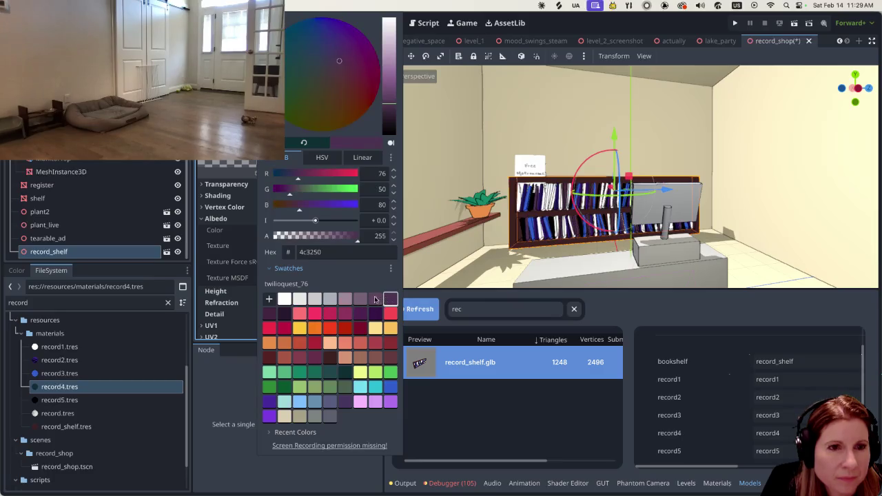
left_click(376, 300)
left_click(312, 314)
left_click(300, 315)
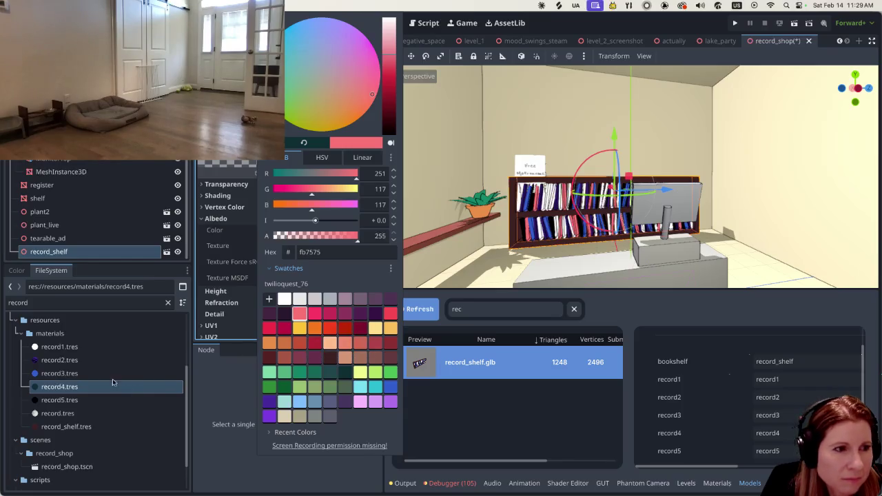
left_click(97, 401)
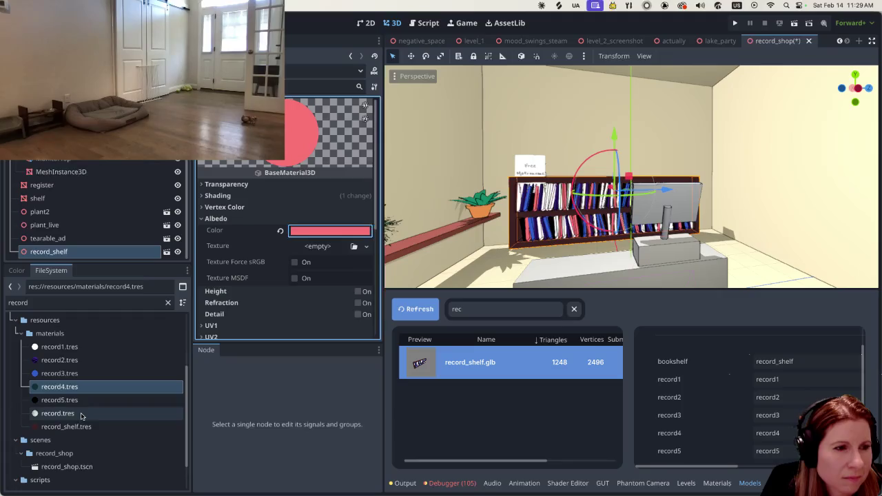
Open record_shelf.tres and bring up its Albedo colour picker with saved swatches
left_click(77, 426)
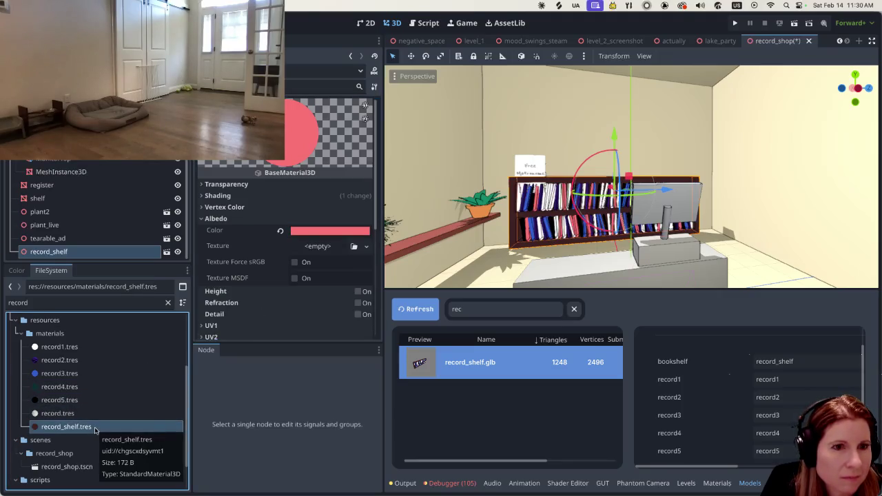
double_click(67, 426)
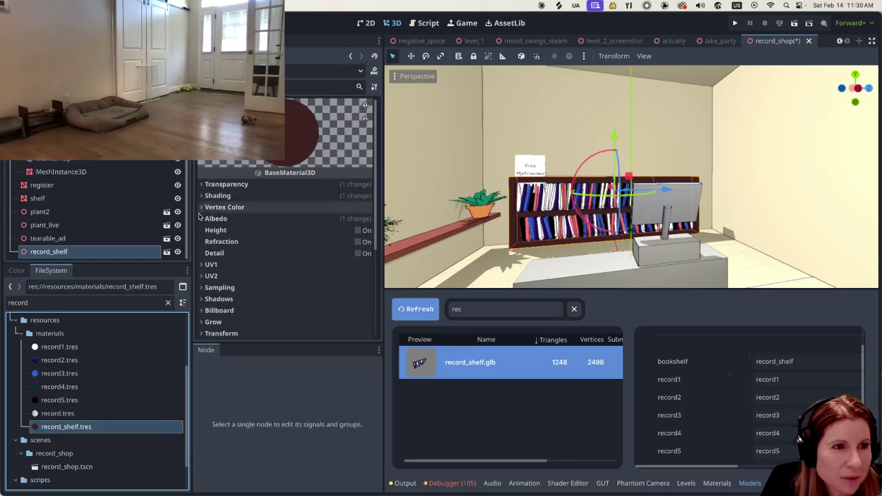
left_click(201, 218)
left_click(329, 231)
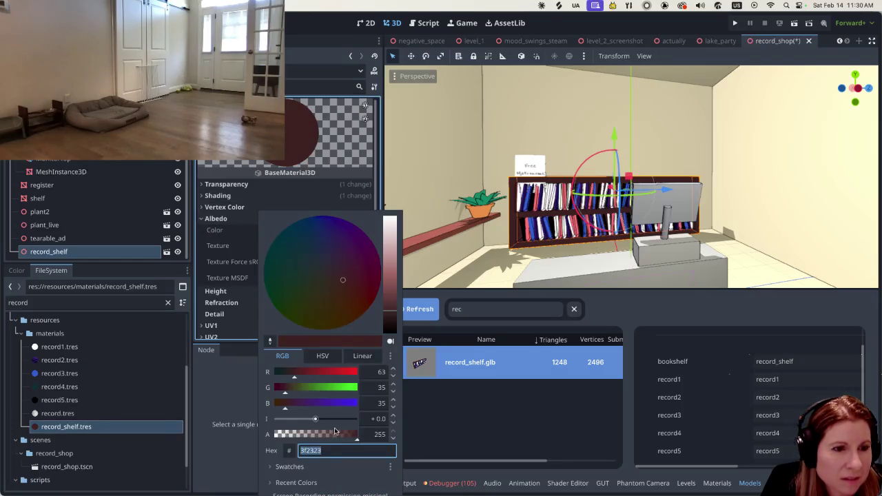
left_click(321, 467)
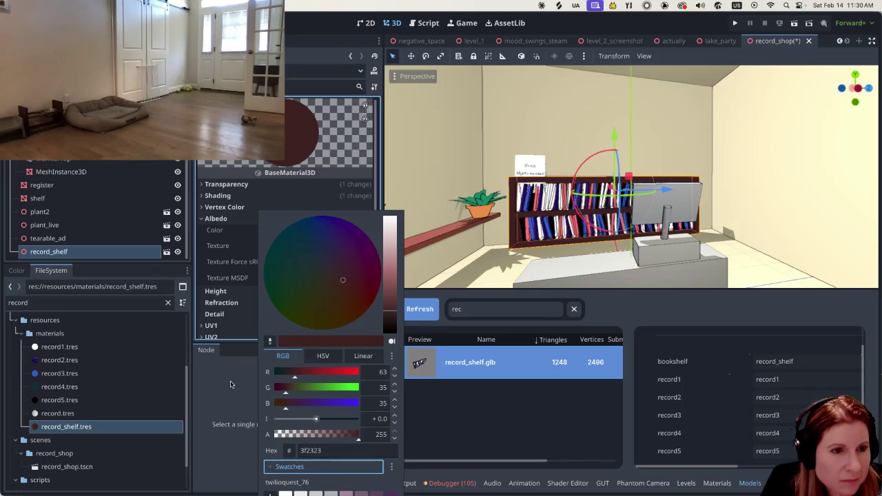
left_click(231, 384)
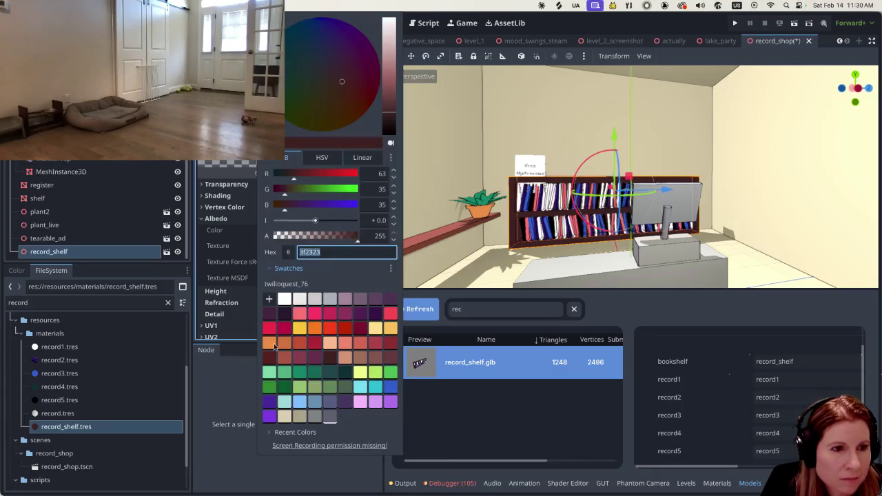
Set the shelf material's albedo to reddish-brown #a85848 after trying other swatches
left_click(282, 357)
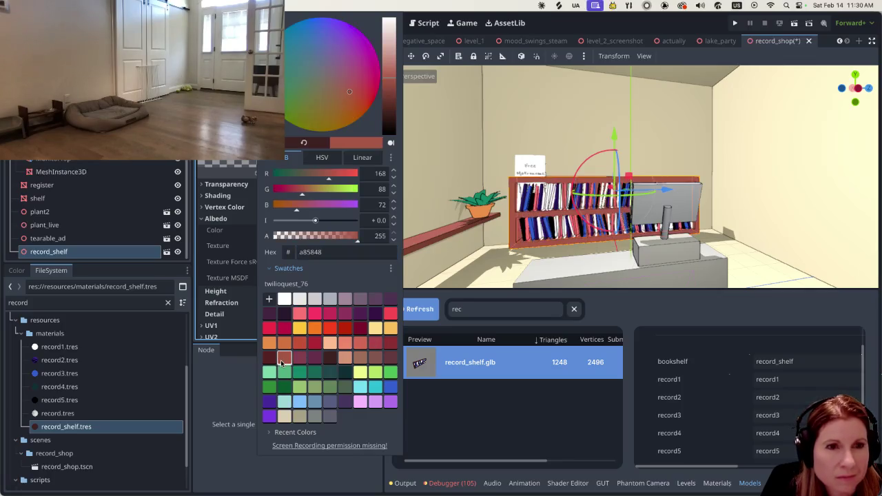
left_click(269, 358)
left_click(300, 358)
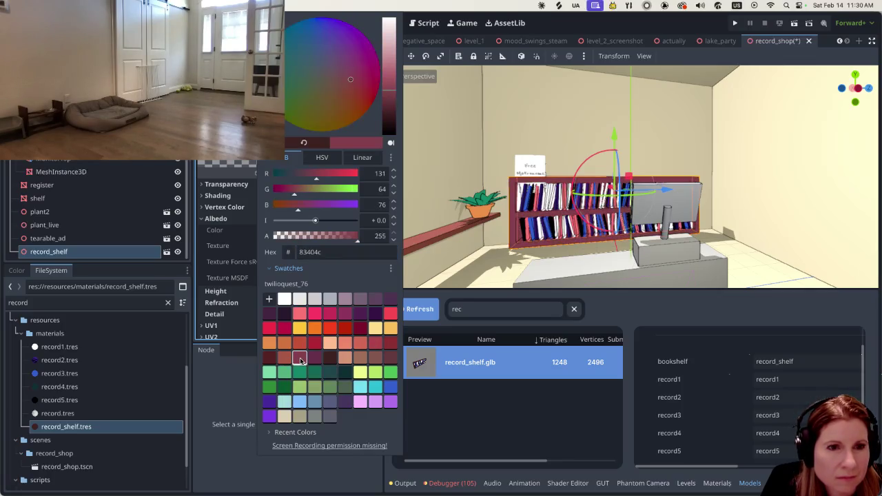
left_click(359, 358)
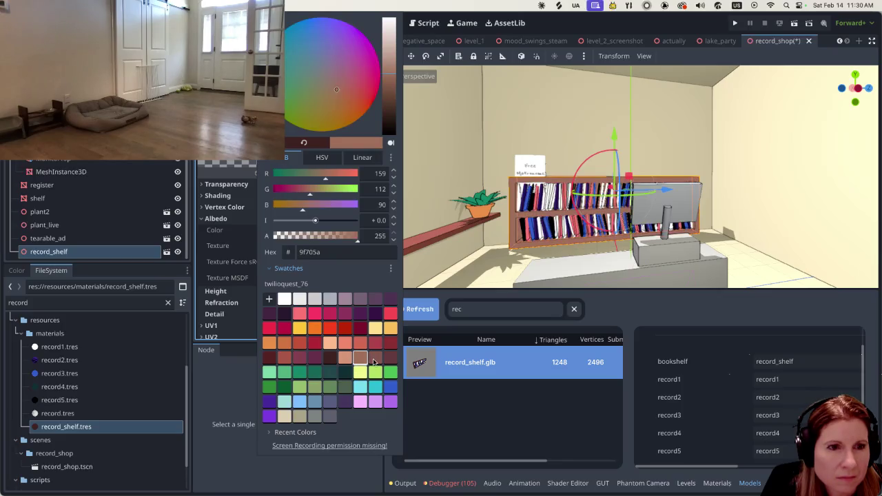
left_click(374, 359)
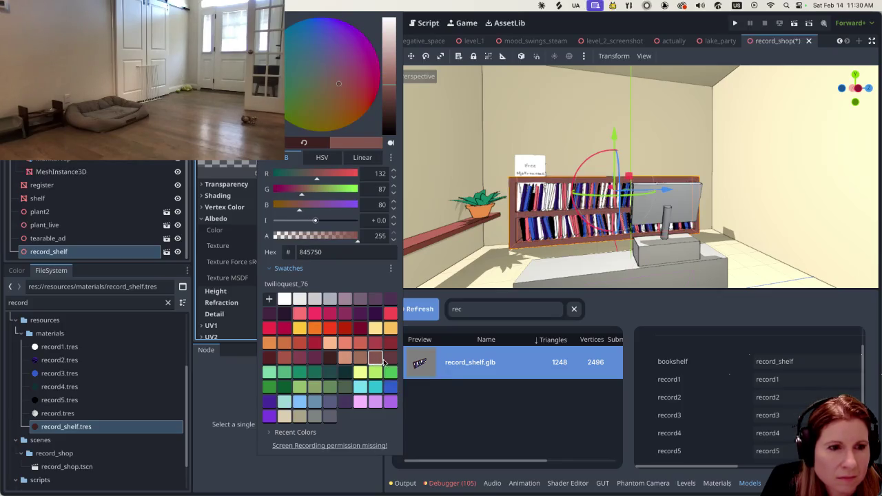
left_click(390, 358)
left_click(375, 357)
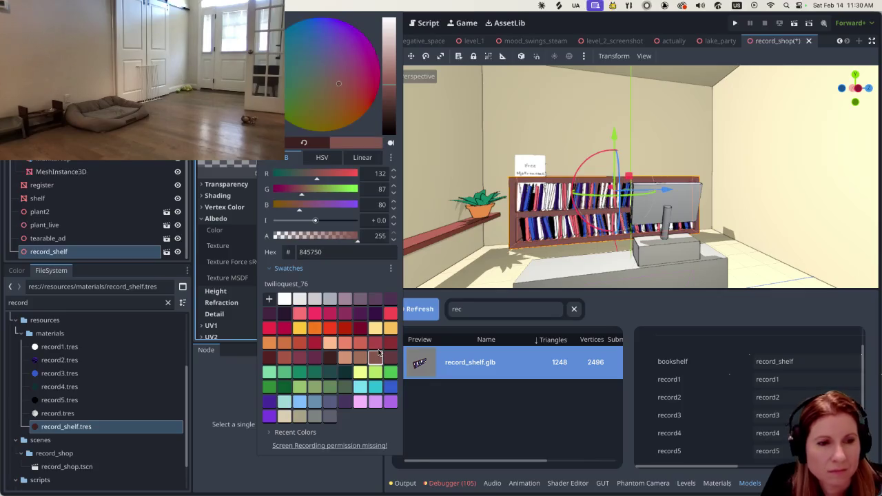
left_click(359, 344)
left_click(375, 343)
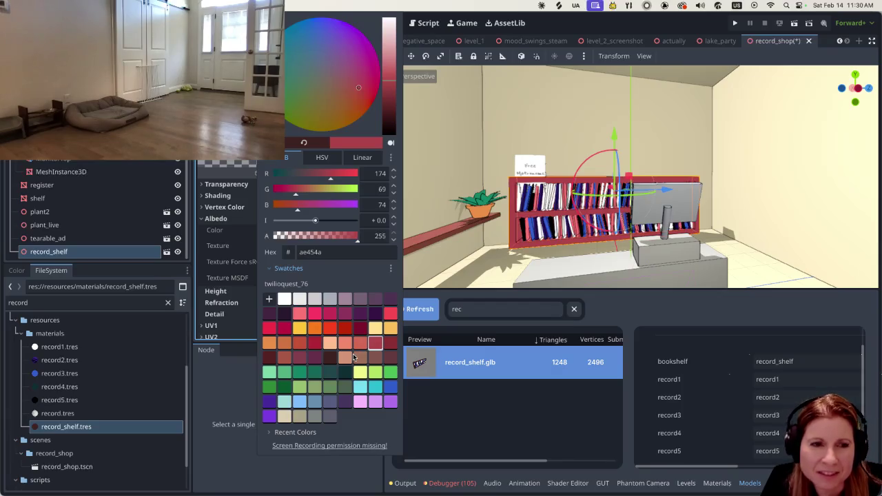
left_click(284, 356)
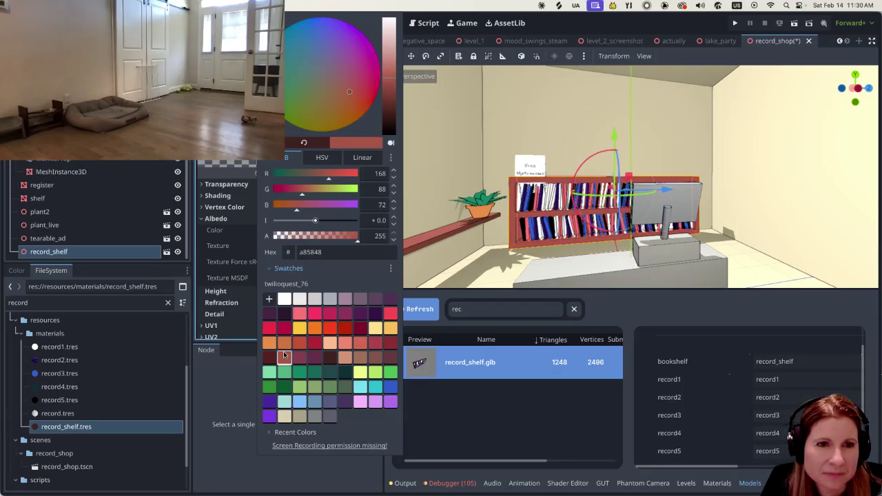
left_click(481, 266)
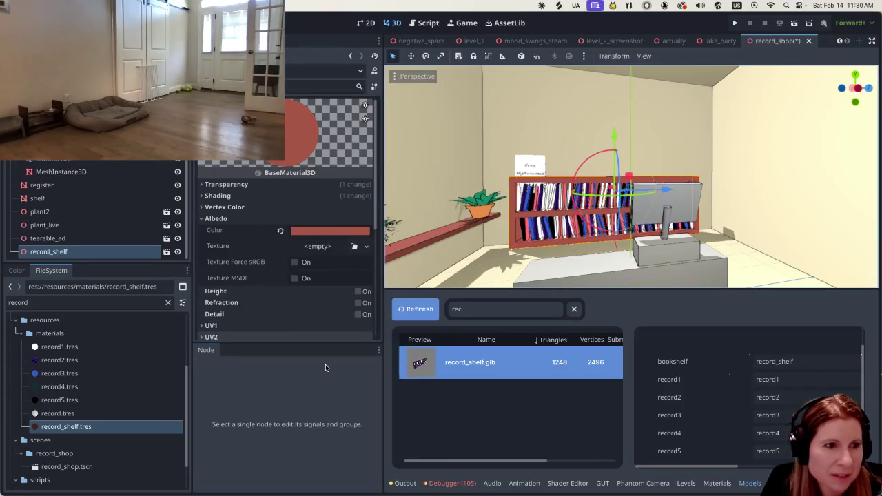
left_click(104, 414)
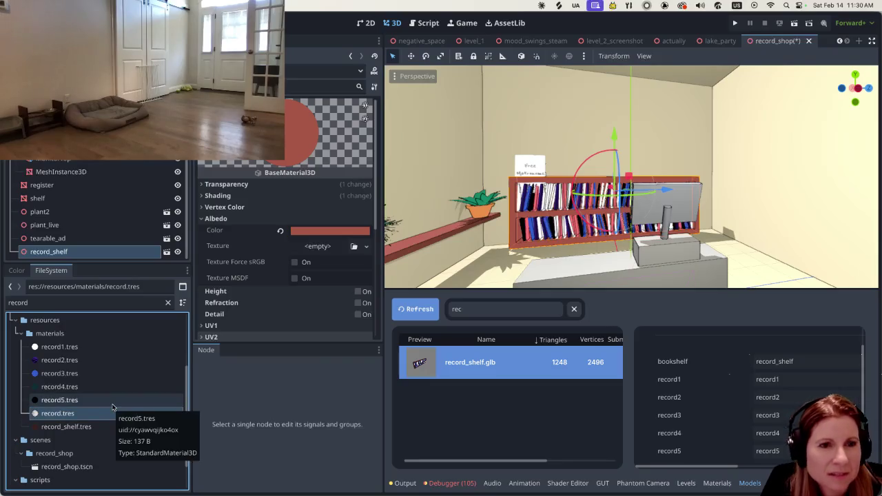
left_click(83, 347)
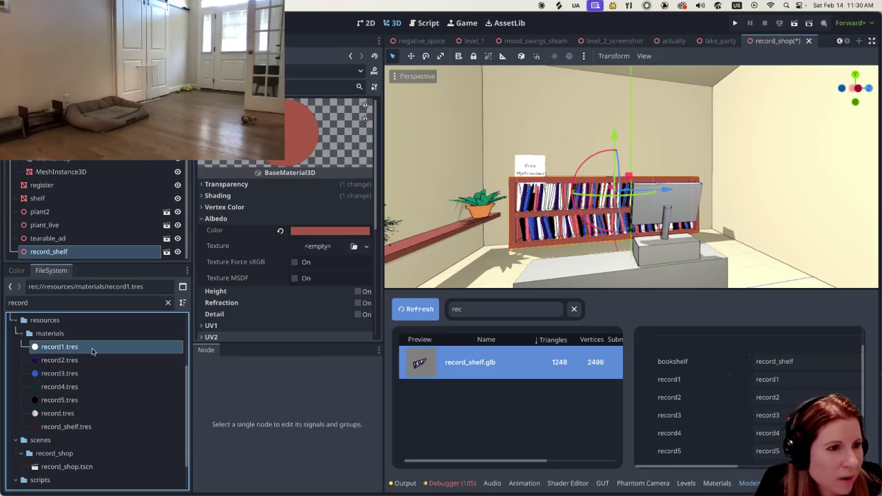
scroll(517, 212, "up", 2)
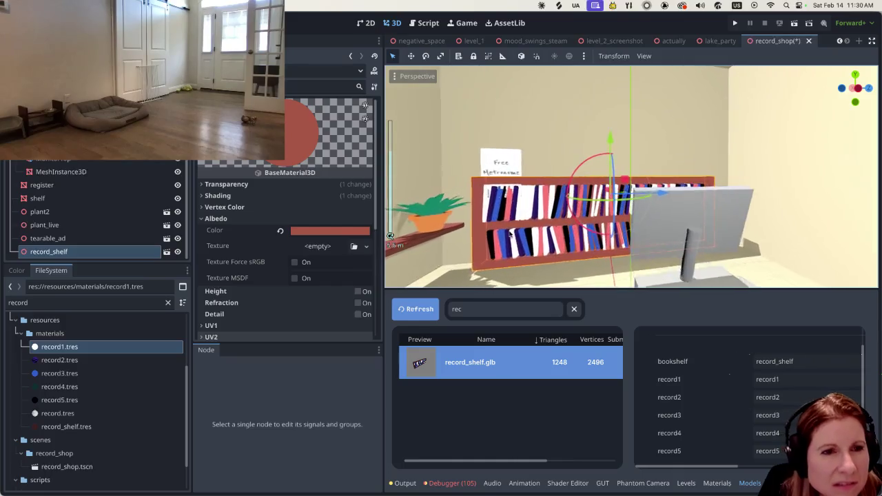
scroll(509, 226, "up", 2)
scroll(500, 240, "up", 2)
scroll(501, 239, "down", 5)
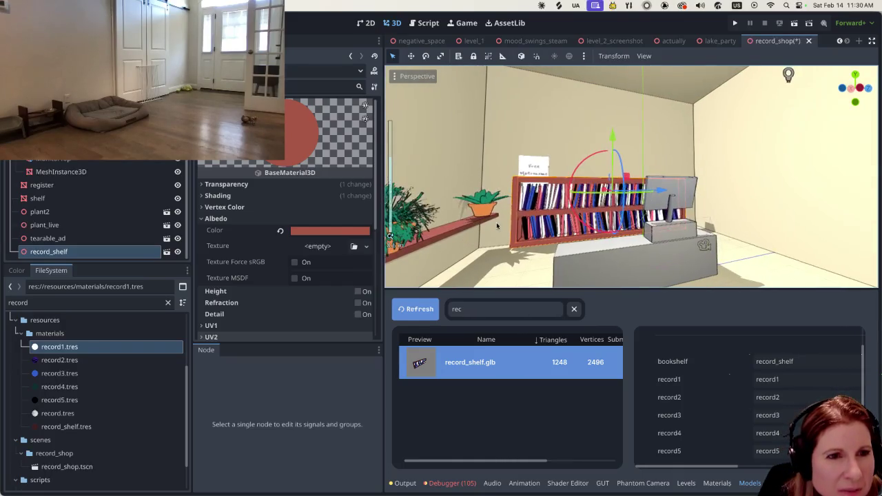
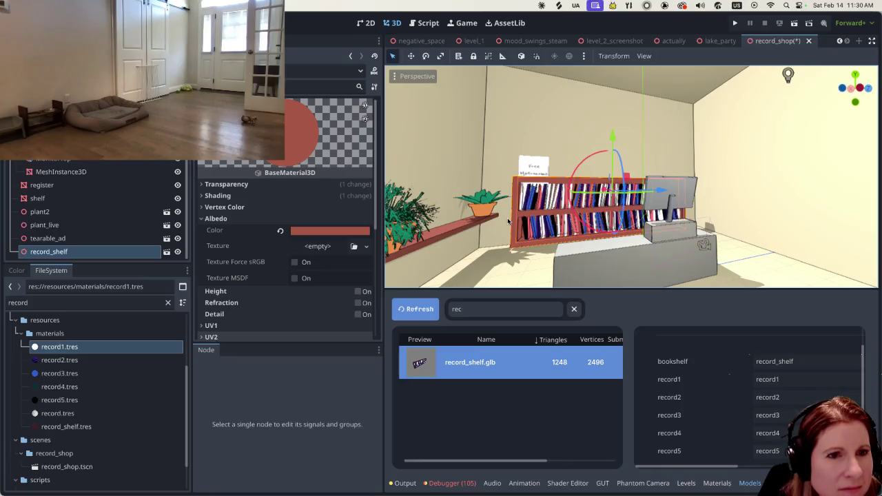
Select record1.tres and bring up its Albedo Color chooser with the preset swatches
left_click(115, 351)
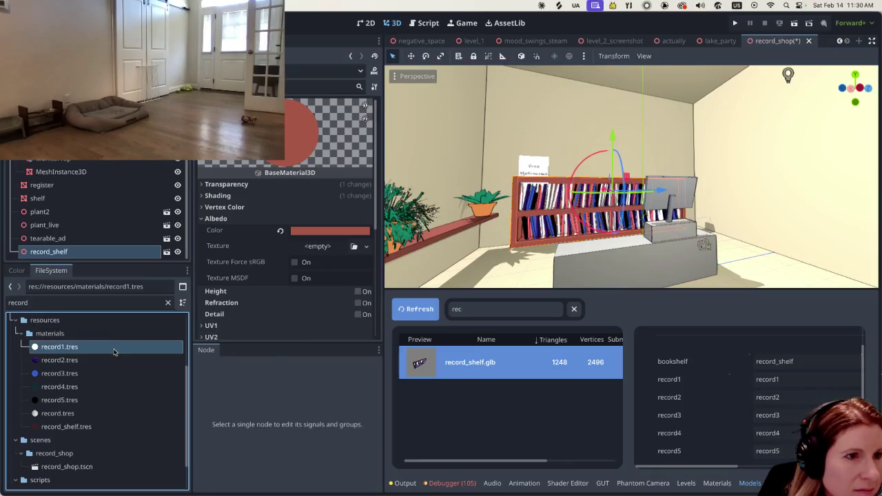
left_click(214, 219)
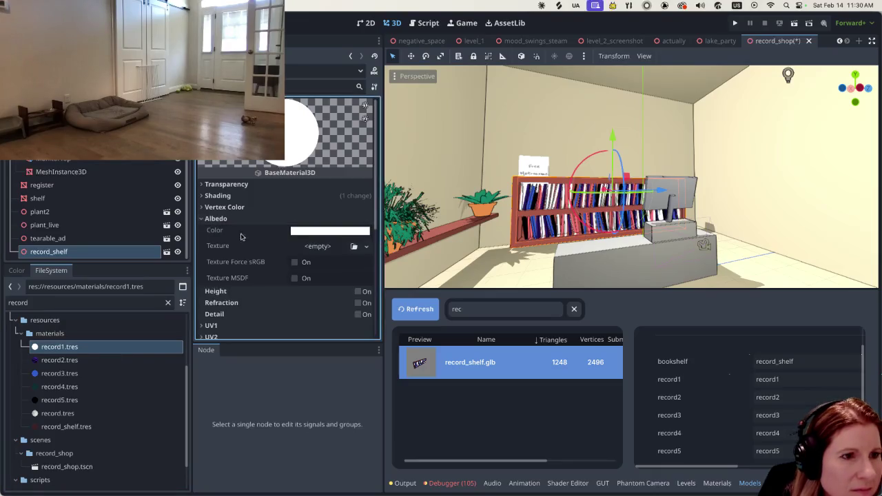
left_click(315, 234)
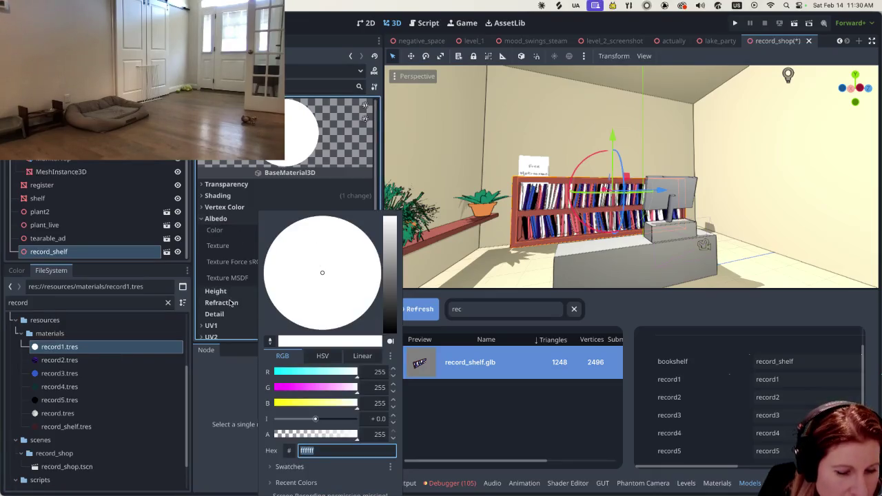
left_click(230, 303)
left_click(316, 232)
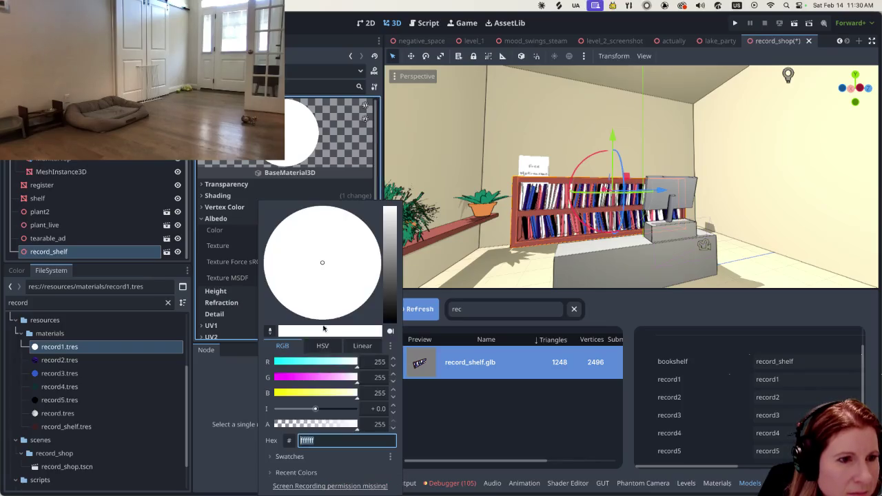
left_click(318, 457)
key("Escape")
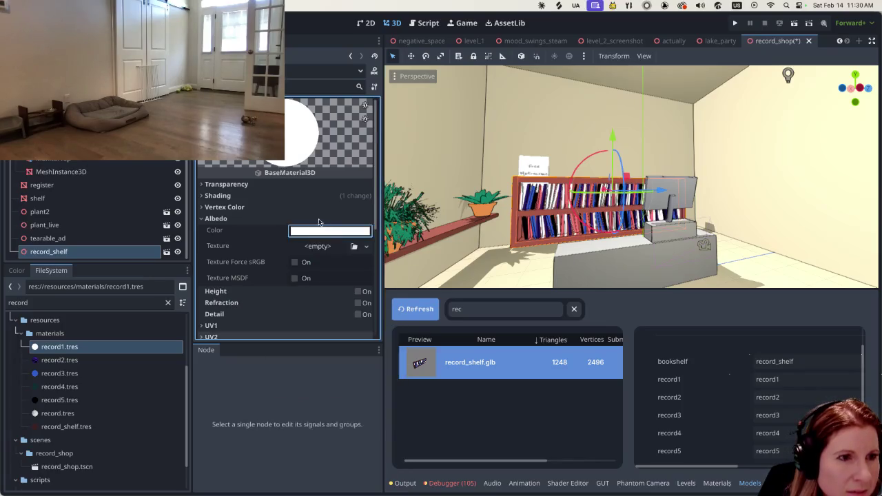
left_click(313, 232)
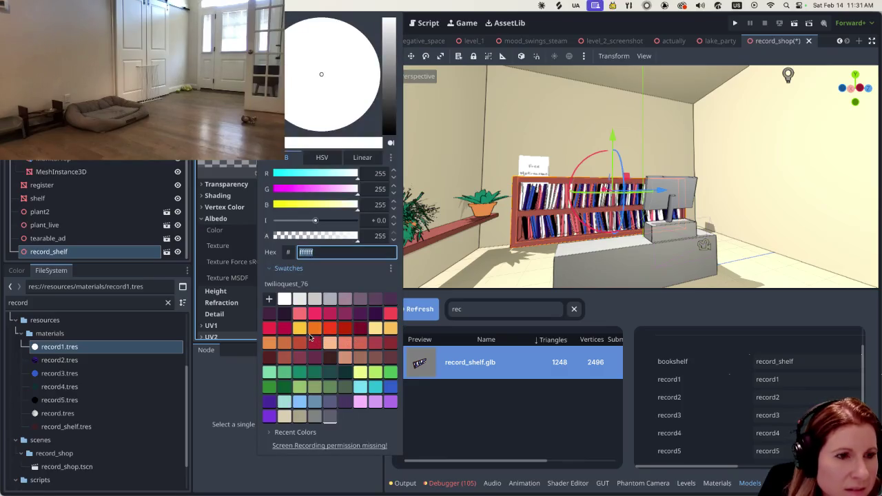
After trying peach and light yellow, set record1's albedo to golden yellow fac05a
left_click(330, 343)
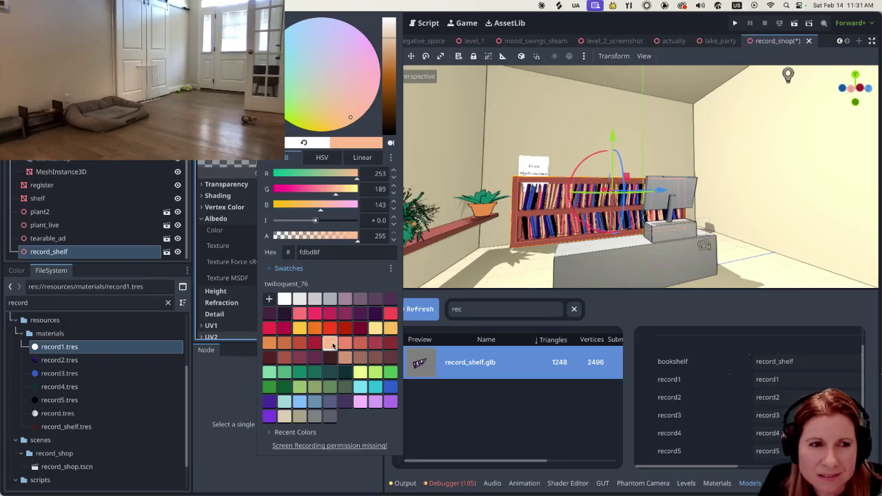
left_click(376, 330)
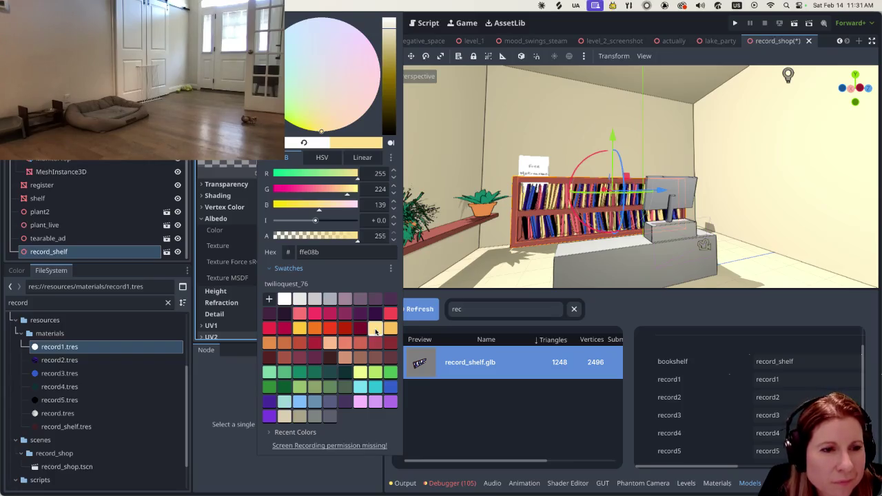
left_click(390, 329)
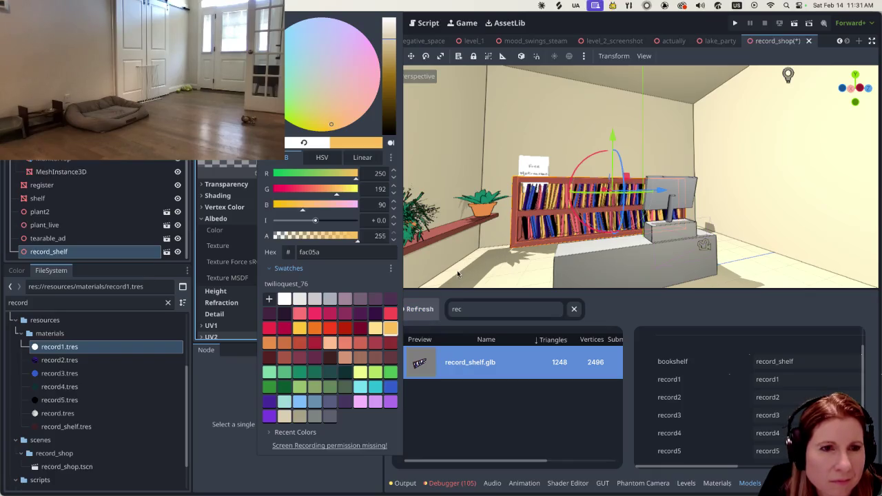
left_click(110, 391)
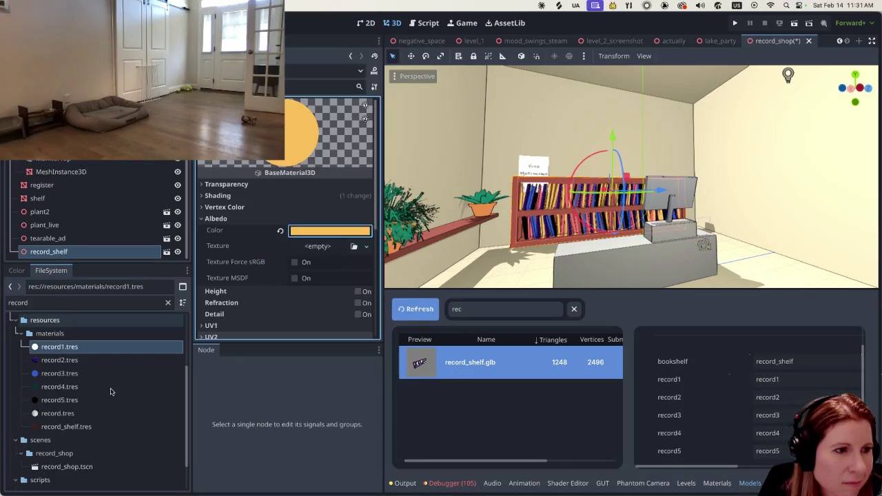
left_click(100, 387)
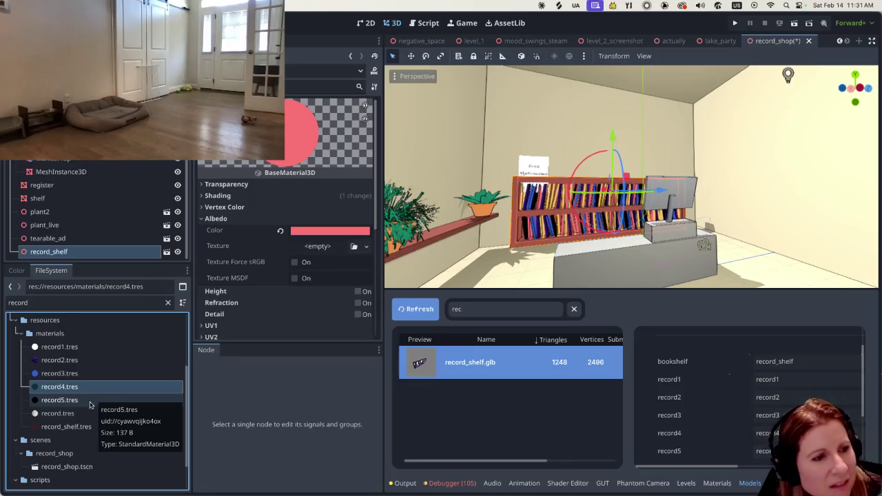
Confirm record1.tres now shows yellow fac05a, then load the purple record2.tres material
left_click(85, 412)
left_click(99, 349)
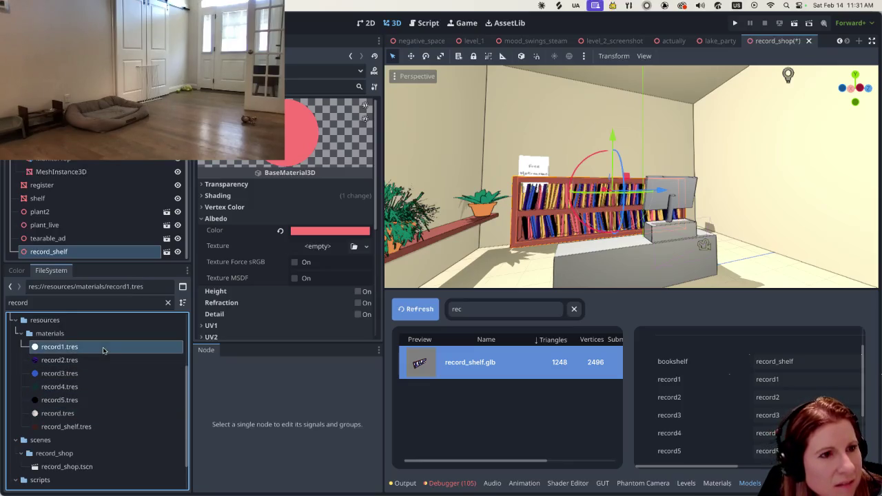
double_click(98, 351)
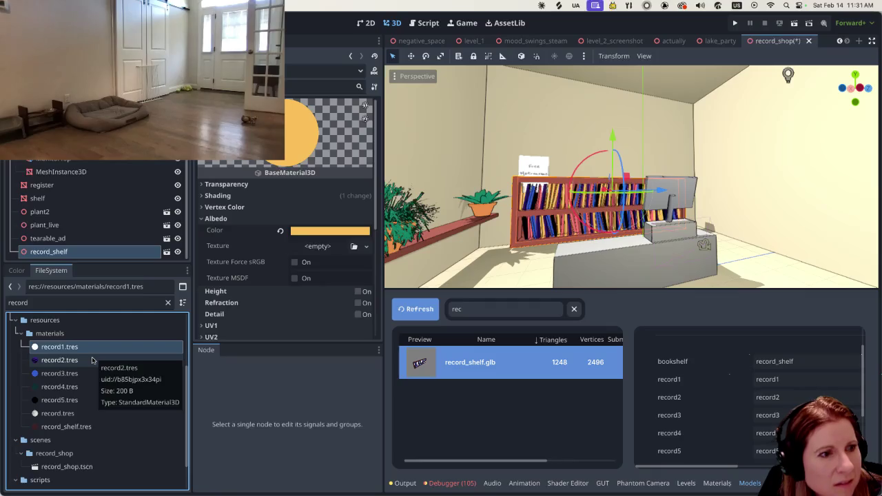
left_click(90, 361)
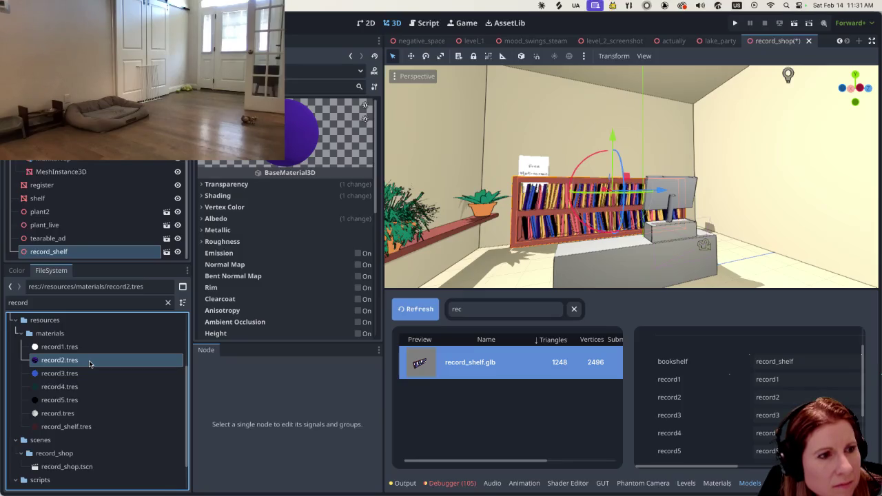
Expand record2's albedo settings and bring up the colour chooser's preset swatches
left_click(286, 218)
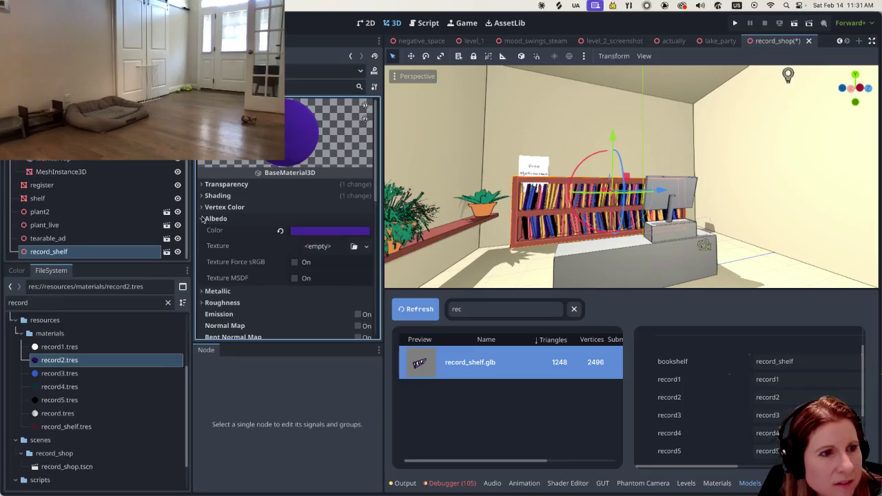
left_click(330, 231)
left_click(310, 467)
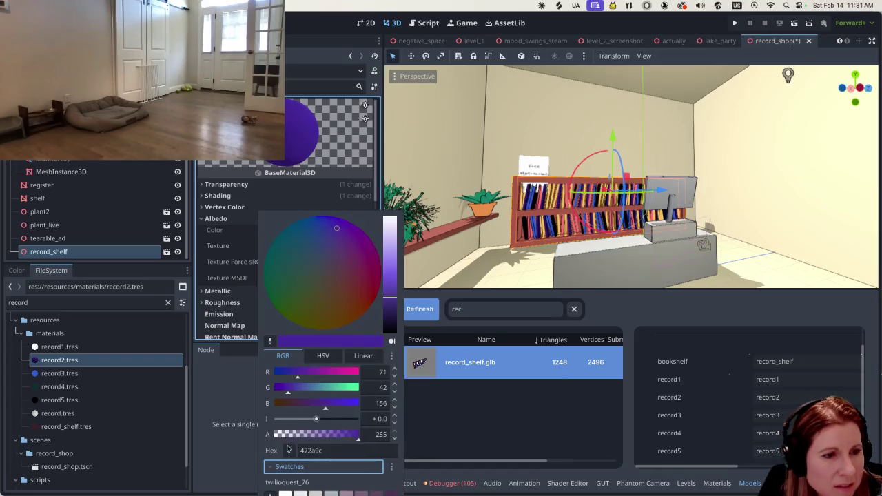
left_click(235, 425)
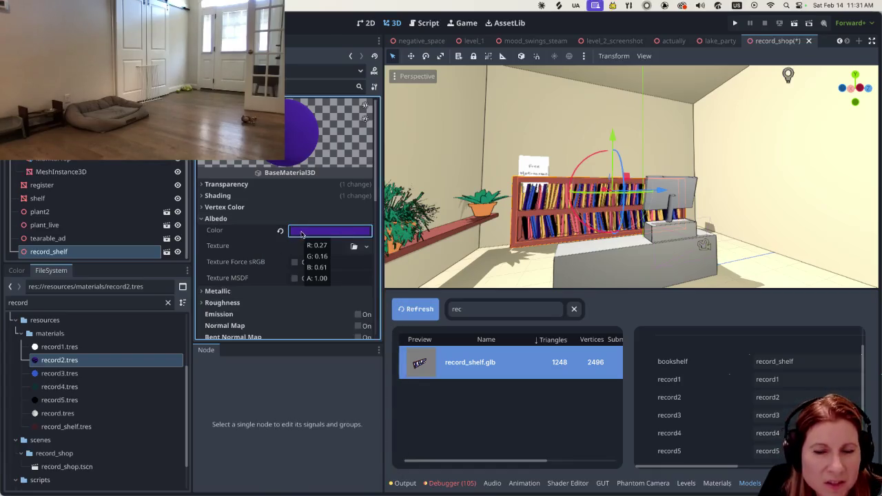
left_click(301, 234)
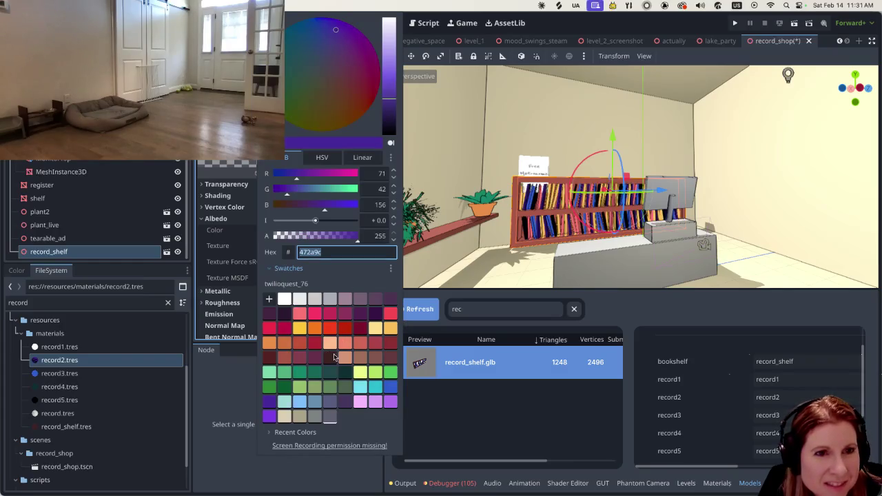
Try yellow-green, green 2f8735, blue-grey 668faf, coral, crimson c83157 and off-white eaeae8 swatches
left_click(374, 373)
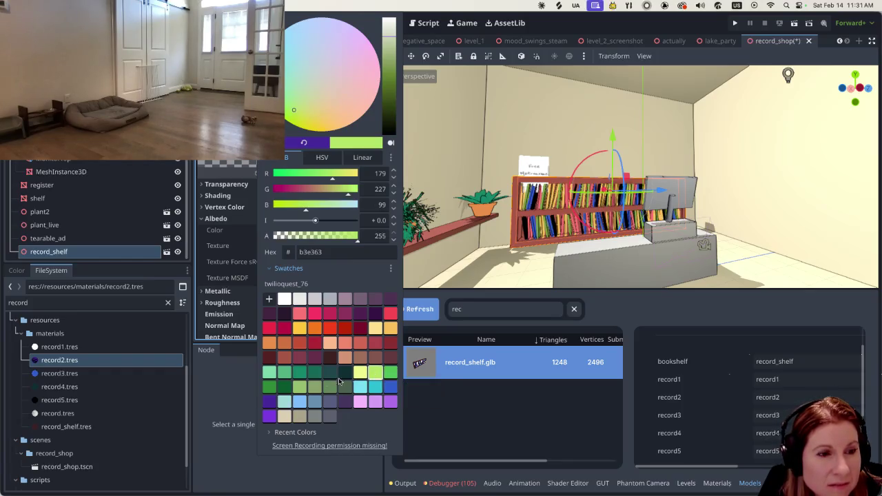
left_click(275, 390)
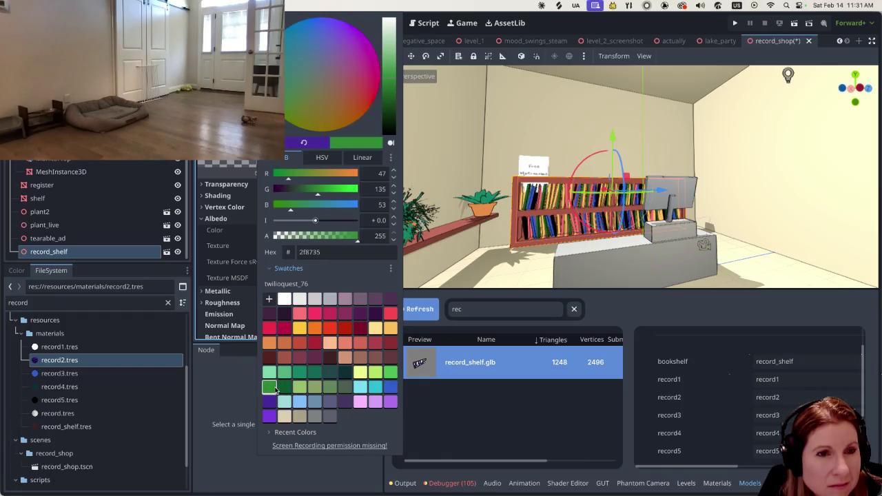
left_click(317, 405)
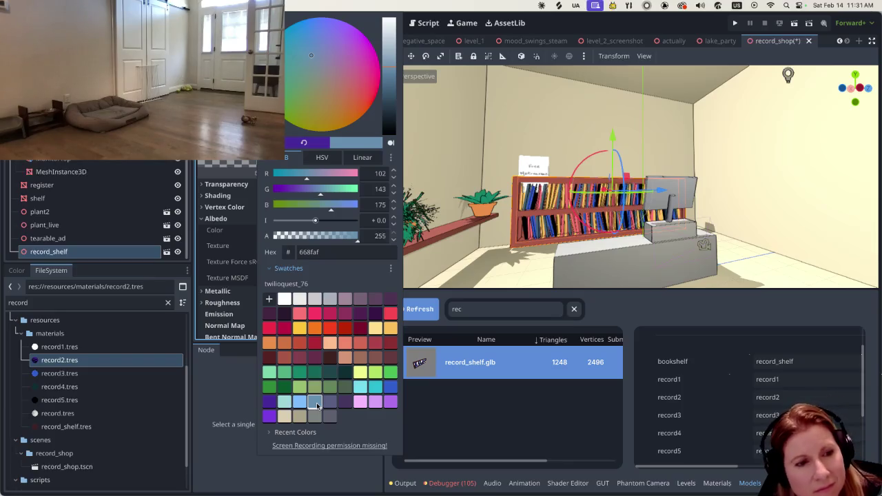
left_click(300, 317)
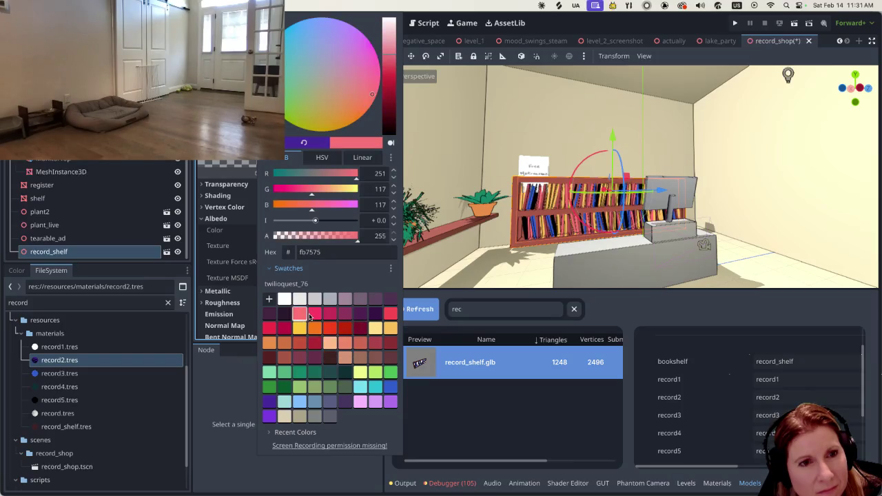
left_click(310, 316)
left_click(329, 316)
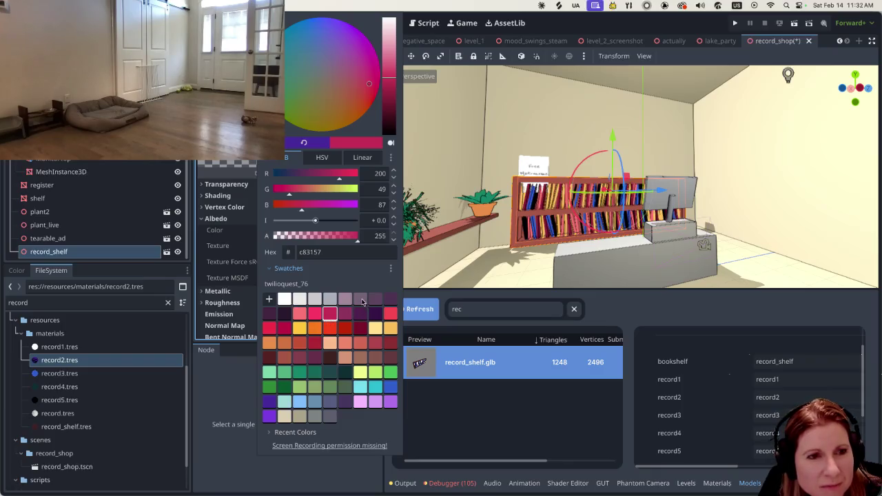
left_click(360, 299)
left_click(345, 298)
left_click(314, 299)
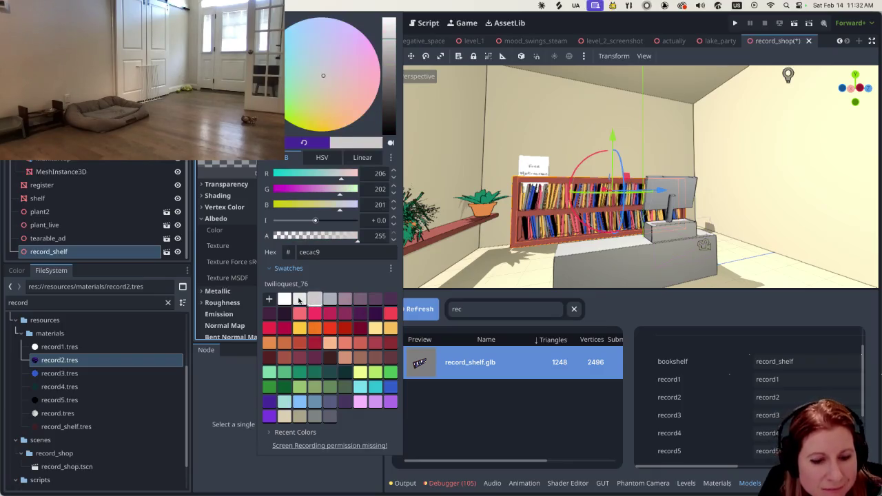
left_click(299, 299)
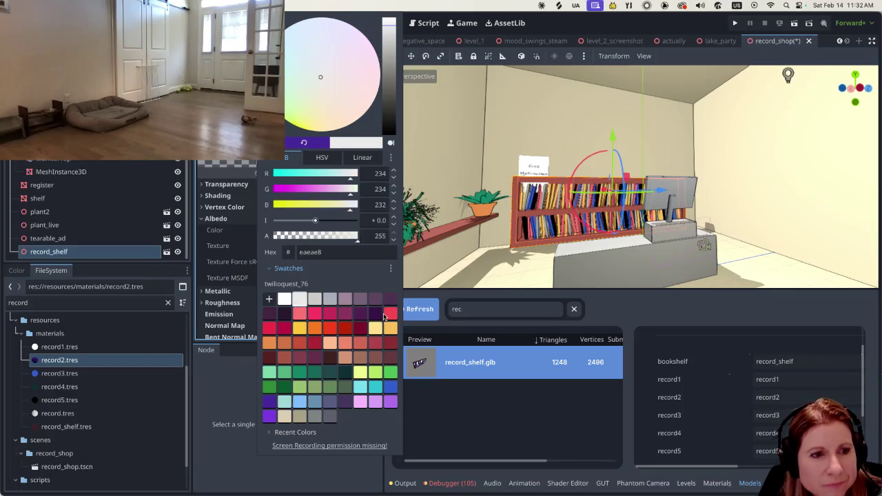
Try red f74a53, grey-purple, cool grey abafb9, dark red, green 148568 and teal 22474c
left_click(390, 313)
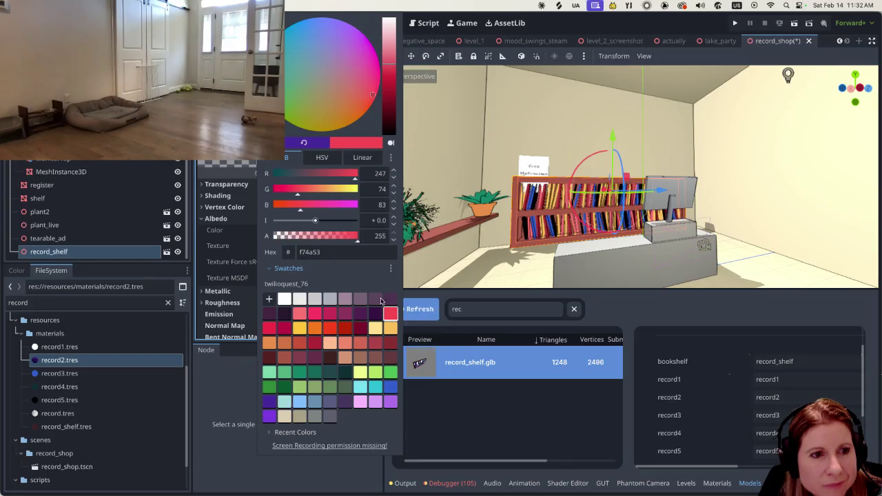
left_click(375, 299)
left_click(360, 298)
left_click(329, 304)
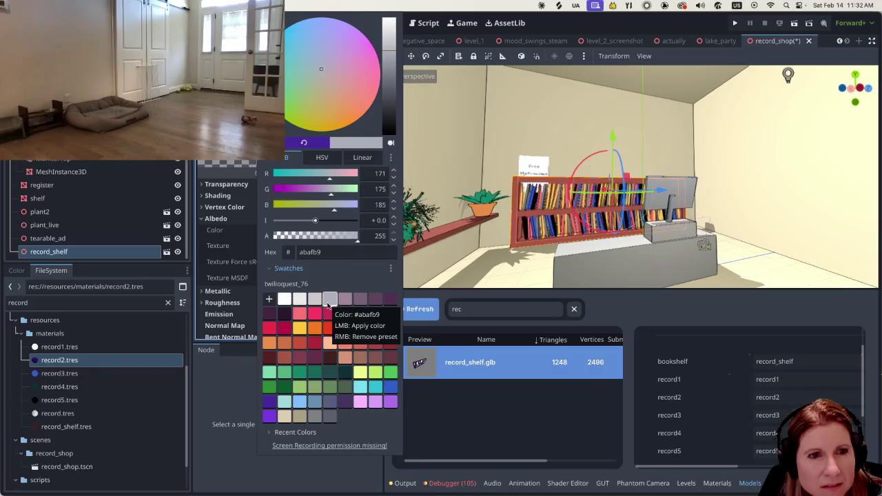
left_click(313, 343)
left_click(315, 372)
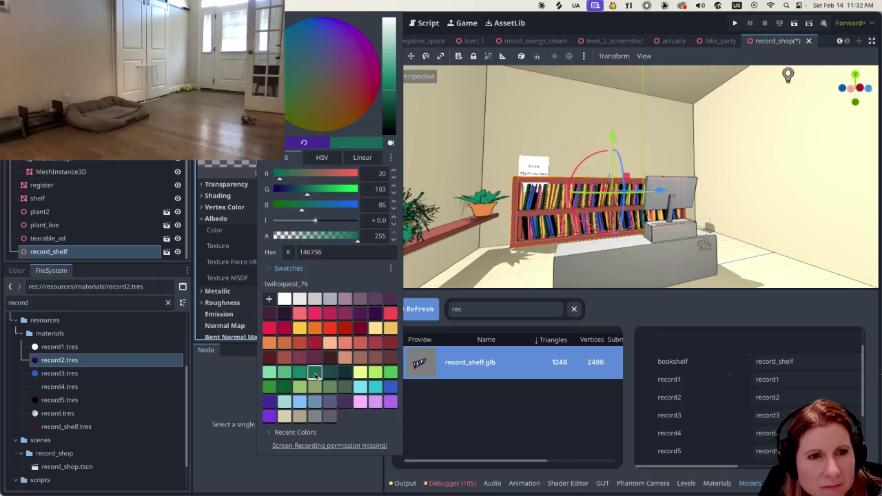
left_click(299, 372)
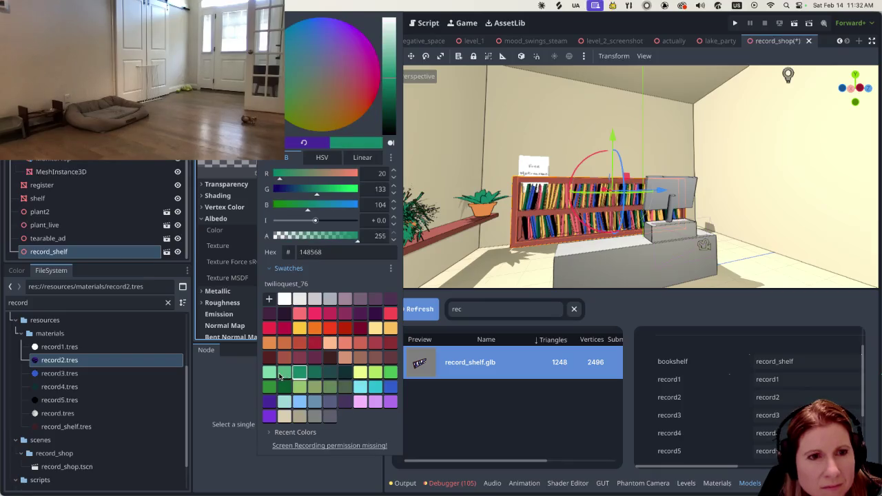
left_click(329, 373)
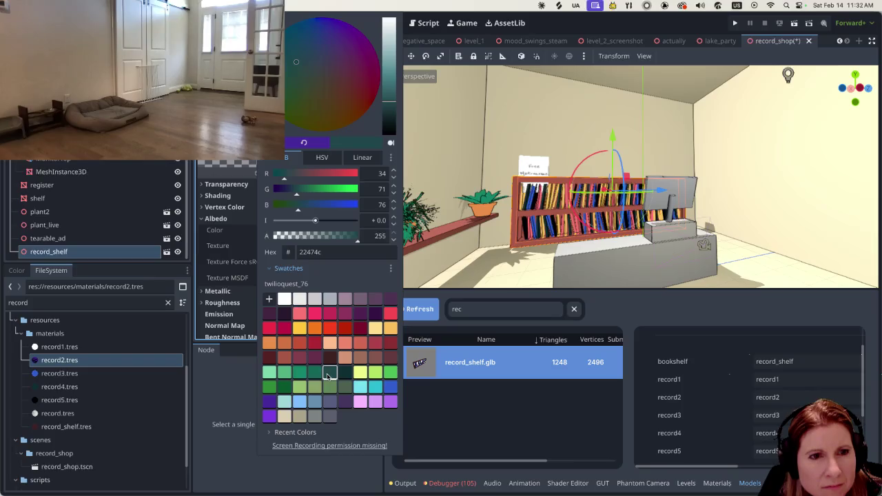
Compare light, muted and dark greens, settling on olive green 899f66 for record2
left_click(388, 373)
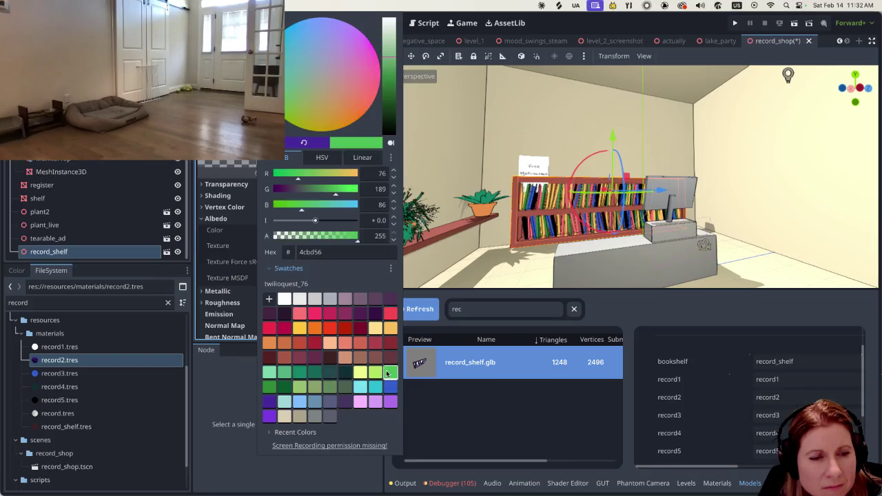
left_click(377, 374)
left_click(346, 388)
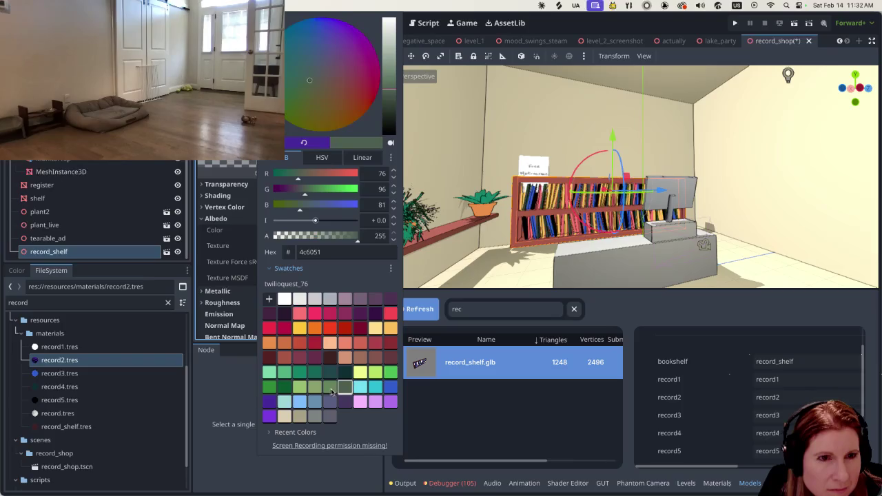
left_click(329, 389)
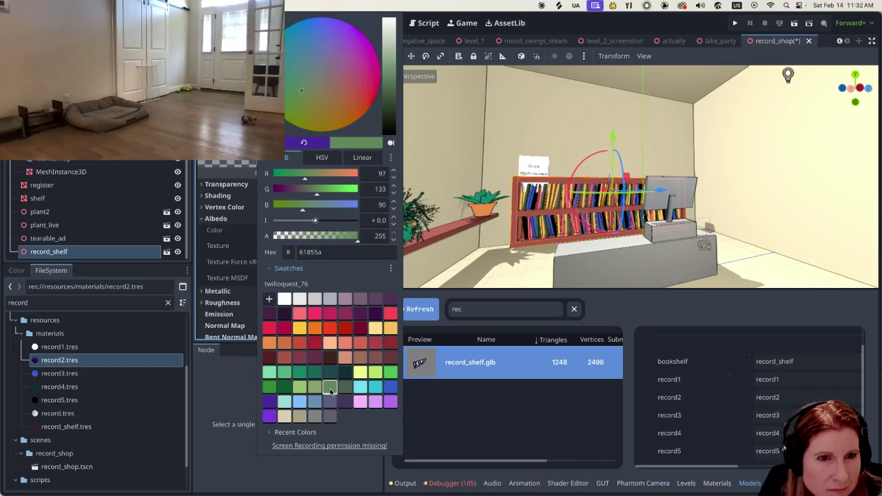
left_click(290, 391)
left_click(268, 390)
left_click(325, 390)
left_click(317, 391)
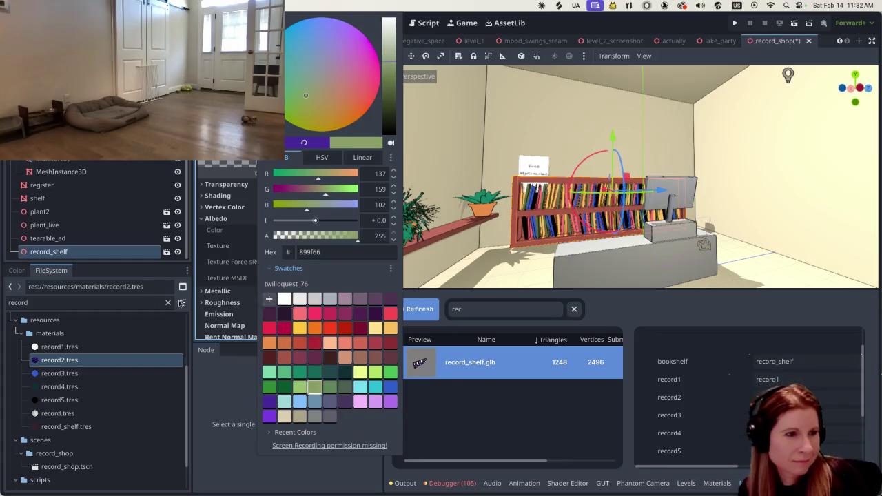
Browse the record4, black record and record_shelf materials, then select record3.tres
left_click(76, 374)
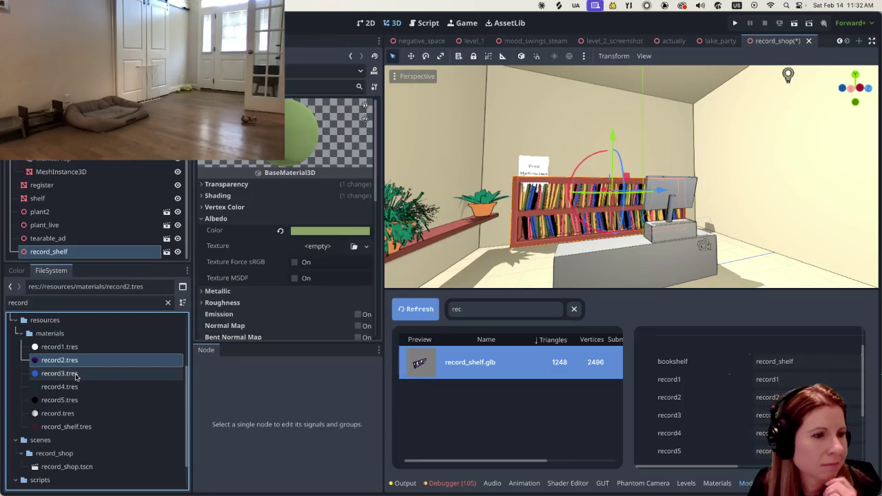
left_click(118, 388)
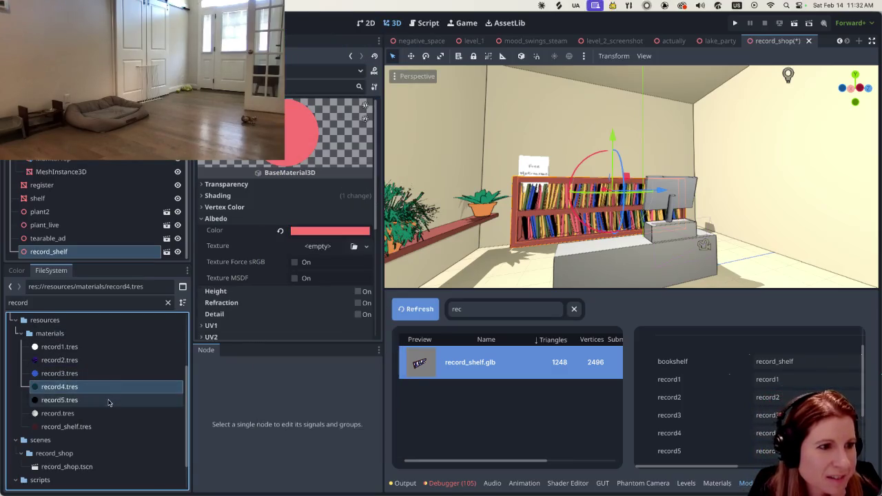
left_click(110, 399)
left_click(104, 415)
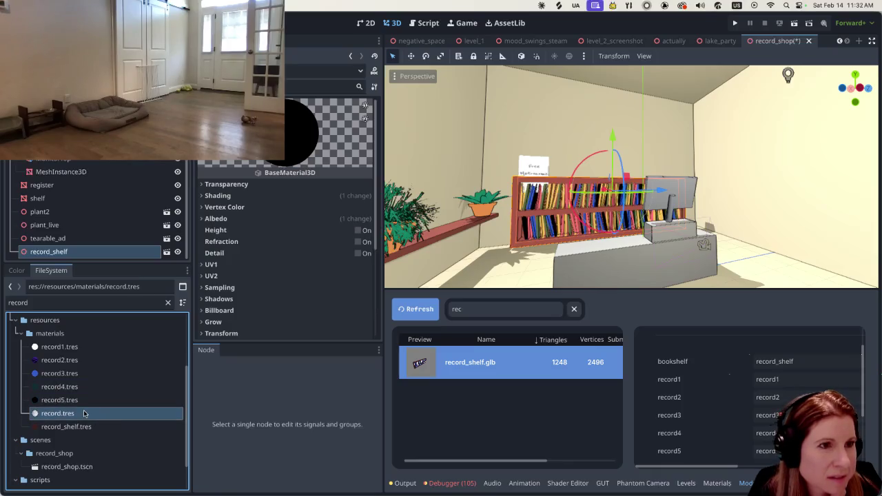
left_click(88, 426)
left_click(92, 414)
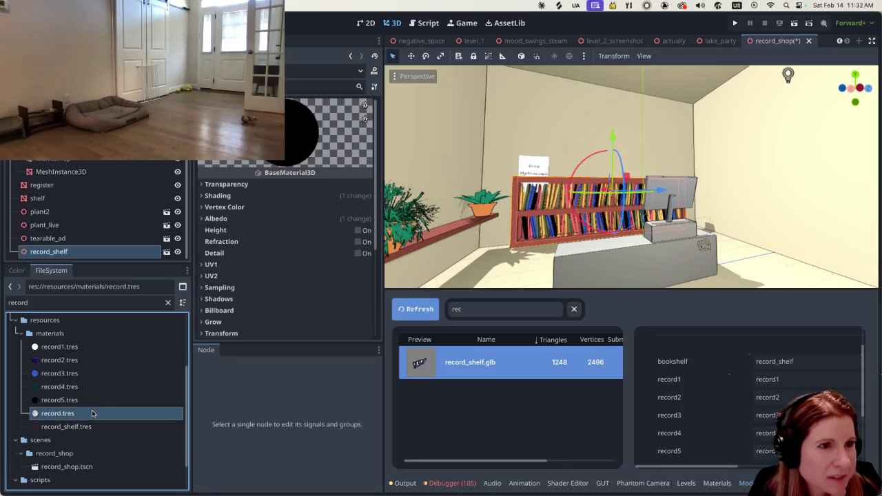
left_click(94, 346)
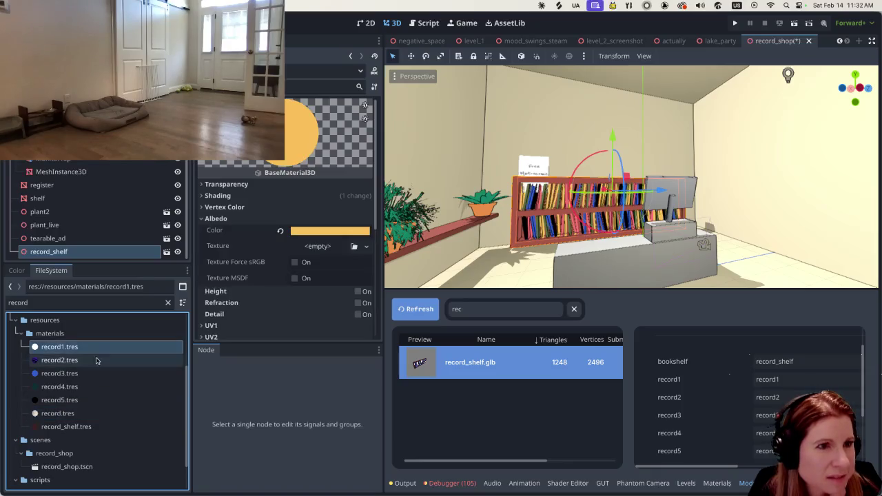
left_click(95, 360)
left_click(95, 373)
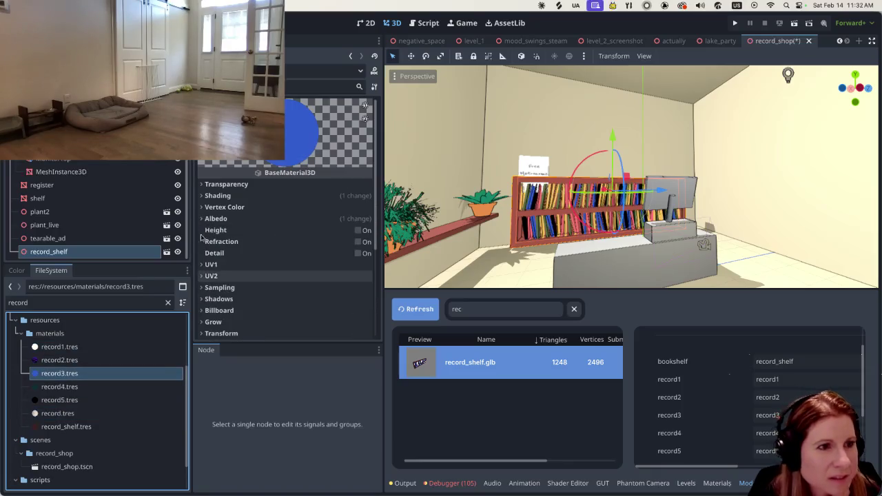
Set record3's albedo colour to the muted steel blue swatch 668faf
left_click(235, 218)
left_click(331, 232)
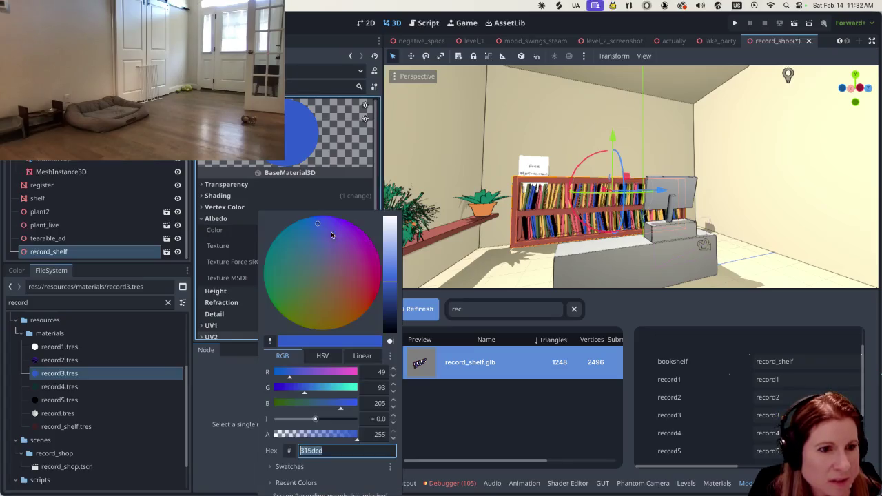
left_click(289, 467)
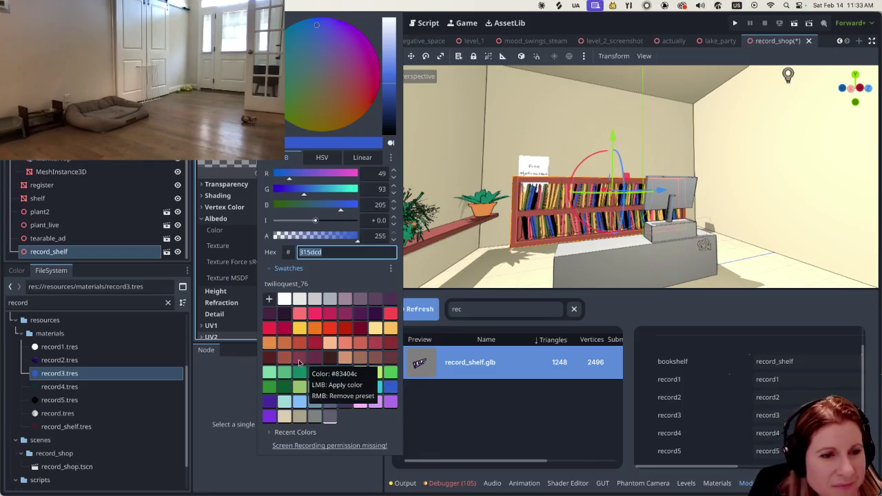
left_click(388, 389)
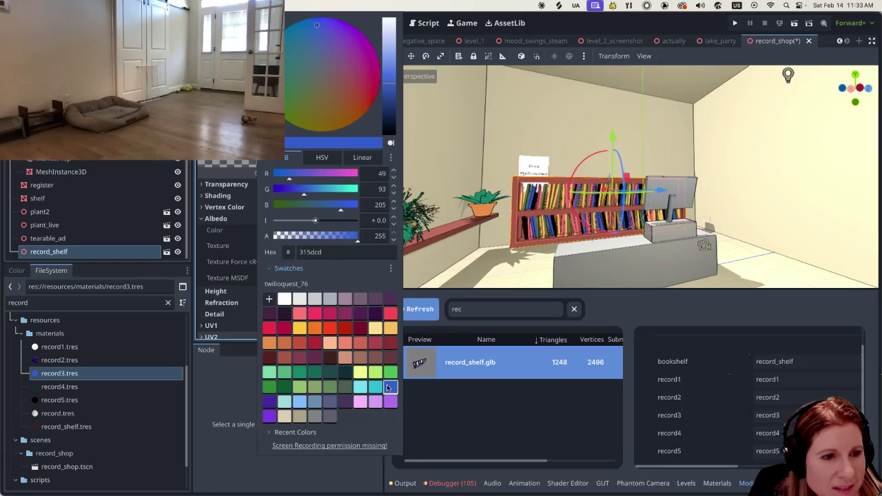
left_click(301, 403)
left_click(312, 403)
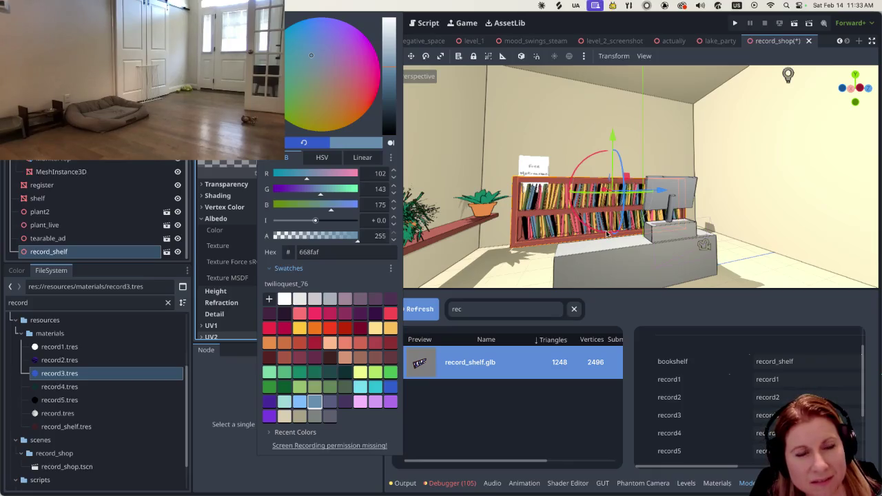
Look around the scene, selecting the camera and the box mesh near the bookshelf
left_click(559, 239)
mouse_move(560, 239)
middle_mouse_down()
mouse_move(579, 237)
mouse_move(552, 238)
middle_mouse_up()
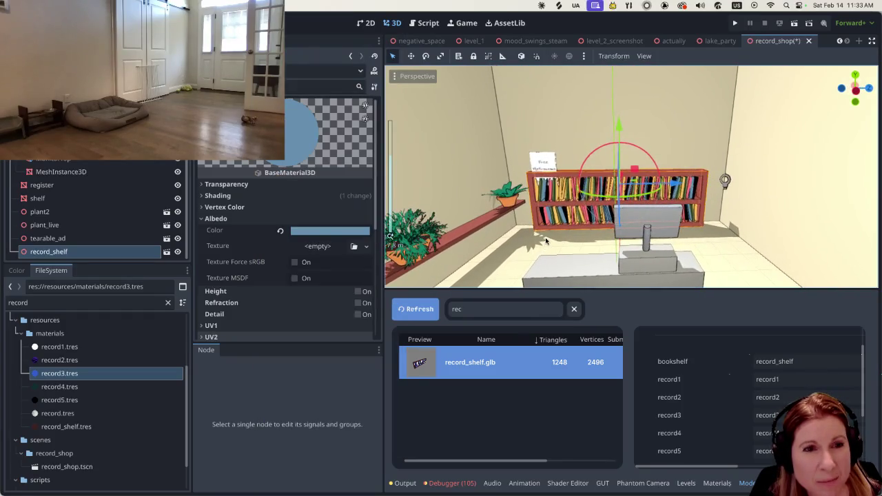
scroll(553, 237, "down", 2)
scroll(553, 238, "down", 2)
scroll(553, 237, "down", 2)
scroll(553, 238, "up", 3)
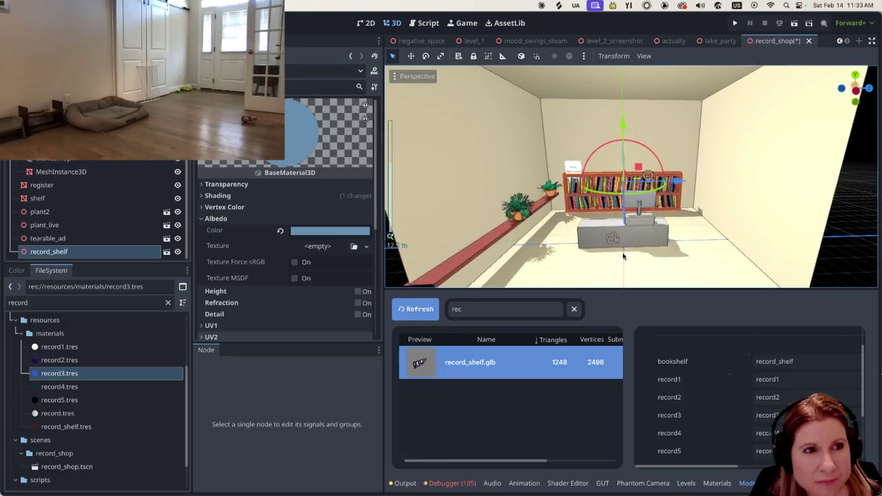
left_click(62, 190)
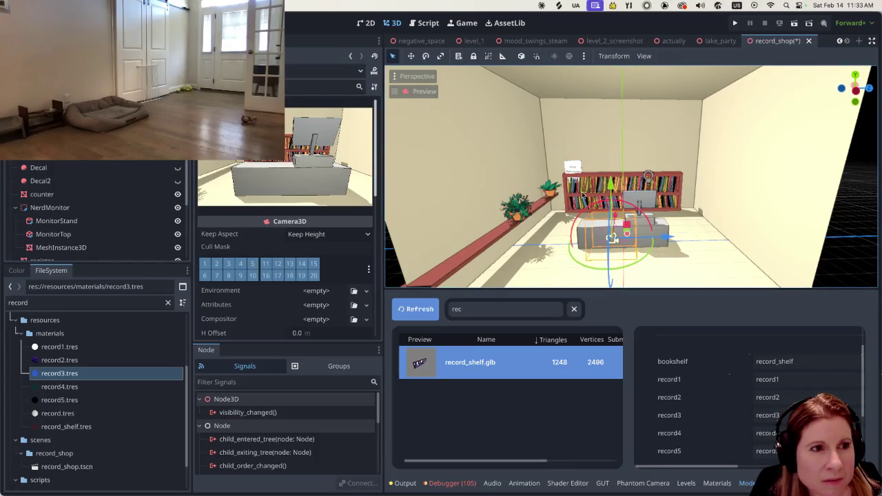
left_click(577, 195)
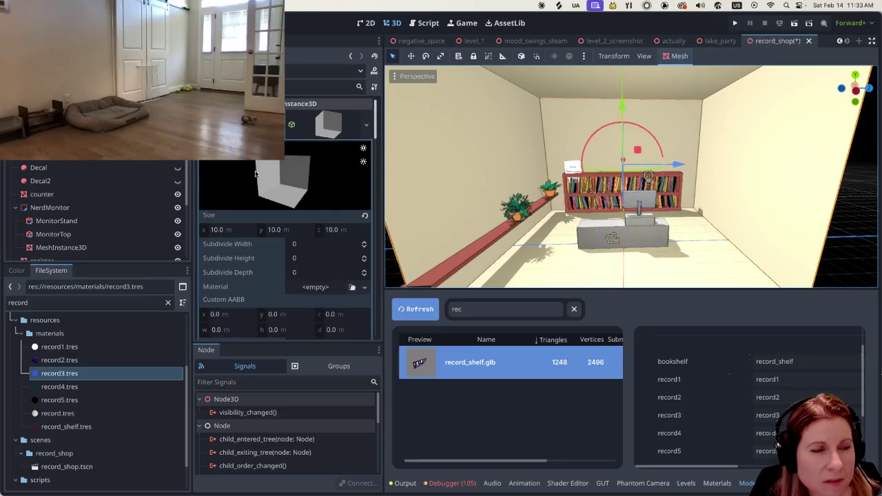
scroll(75, 184, "down", 3)
Focus on the record_shelf node with F, orbit to inspect it, then switch to Blender
left_click(80, 254)
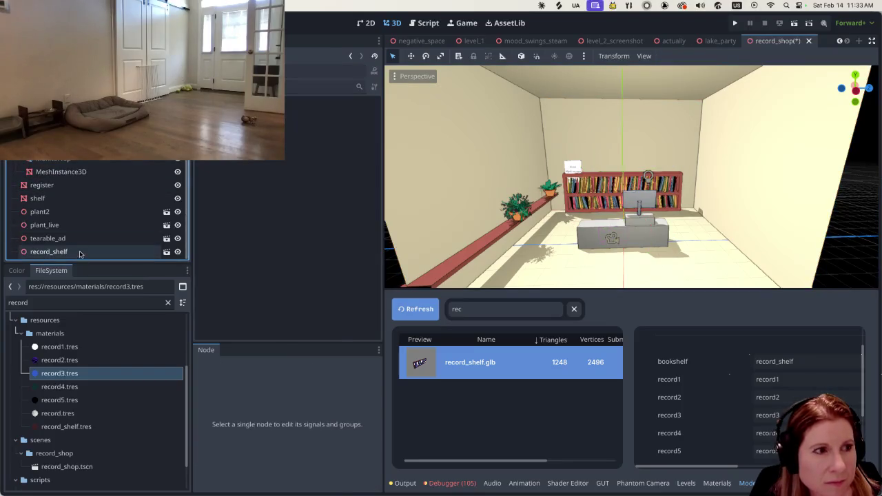
key("f")
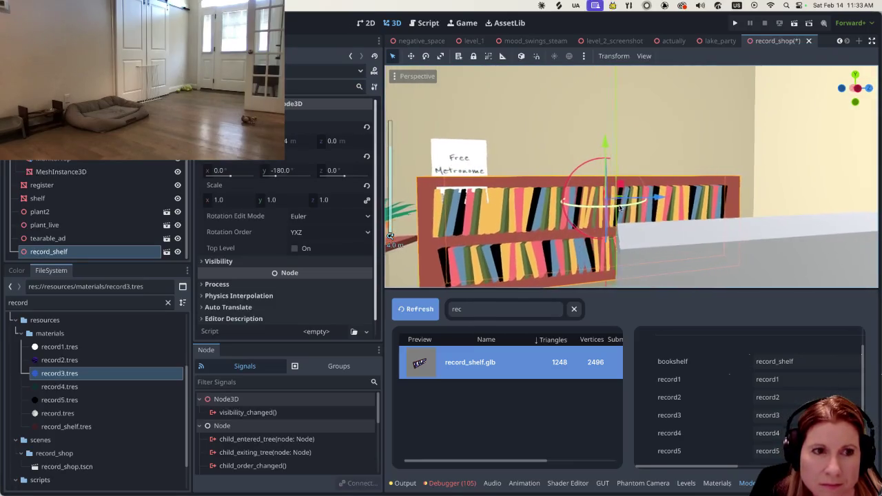
mouse_move(615, 208)
middle_mouse_down()
mouse_move(511, 200)
mouse_move(494, 209)
middle_mouse_up()
scroll(510, 200, "down", 3)
scroll(511, 200, "up", 3)
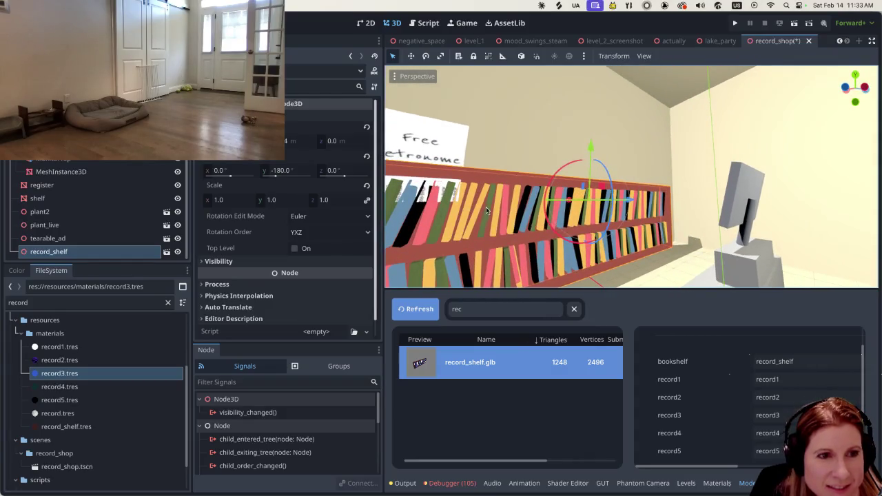
scroll(441, 231, "down", 3)
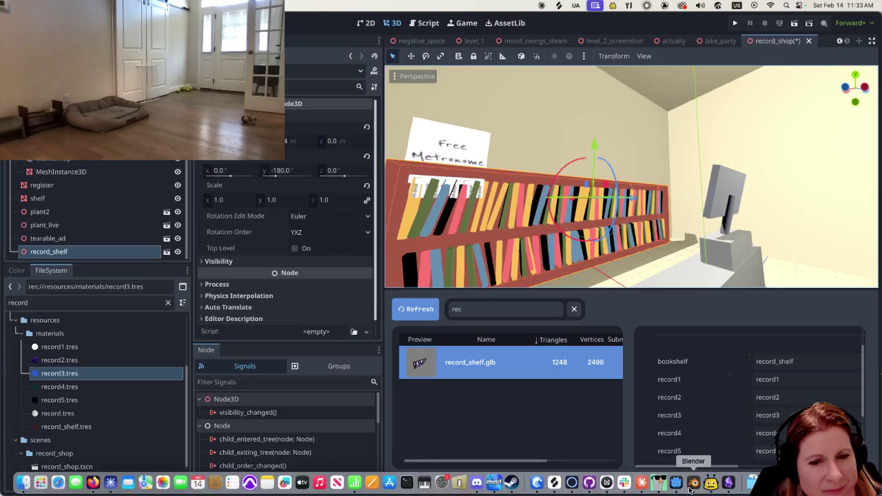
left_click(692, 486)
mouse_move(201, 183)
middle_mouse_down()
mouse_move(241, 179)
mouse_move(210, 185)
mouse_move(179, 218)
mouse_move(173, 192)
mouse_move(206, 172)
middle_mouse_up()
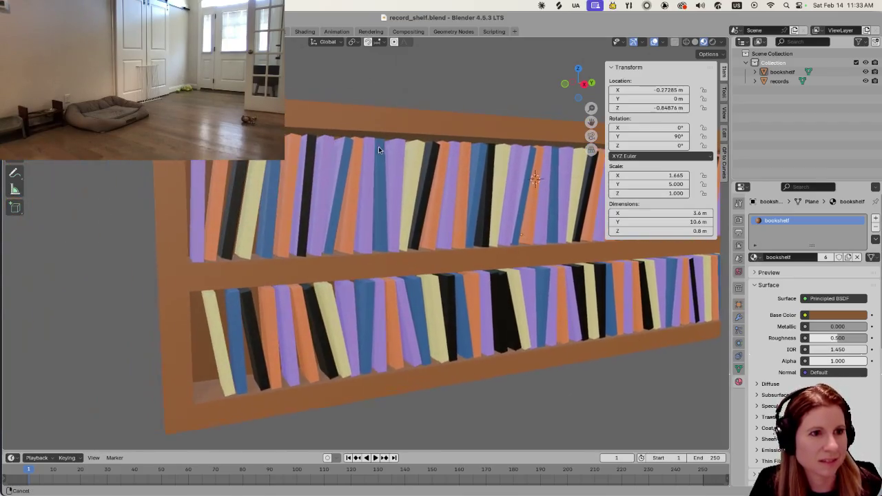
Enter Edit Mode on the records object, select one record's linked geometry with L, then deselect
middle_click_drag(378, 146, 319, 247)
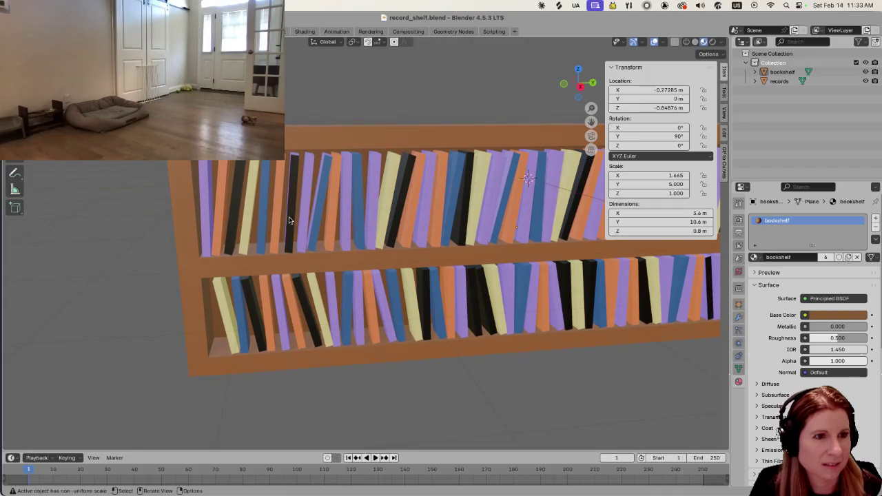
key("Tab")
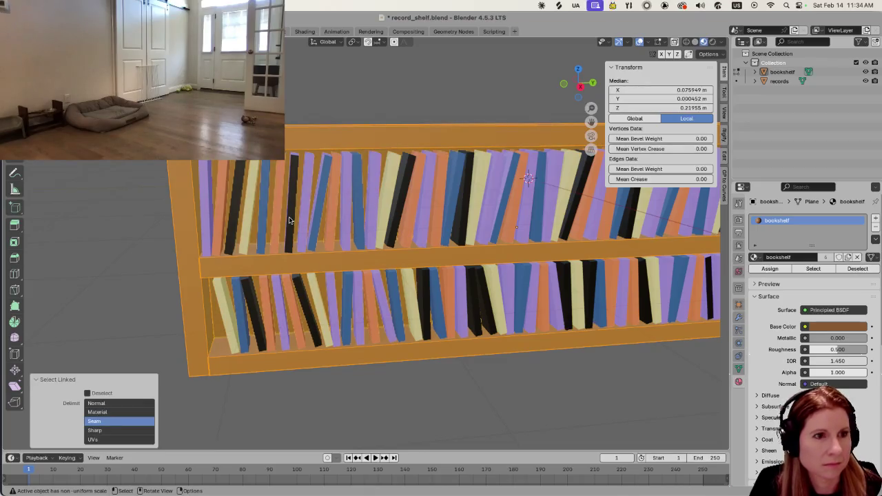
key("alt+a")
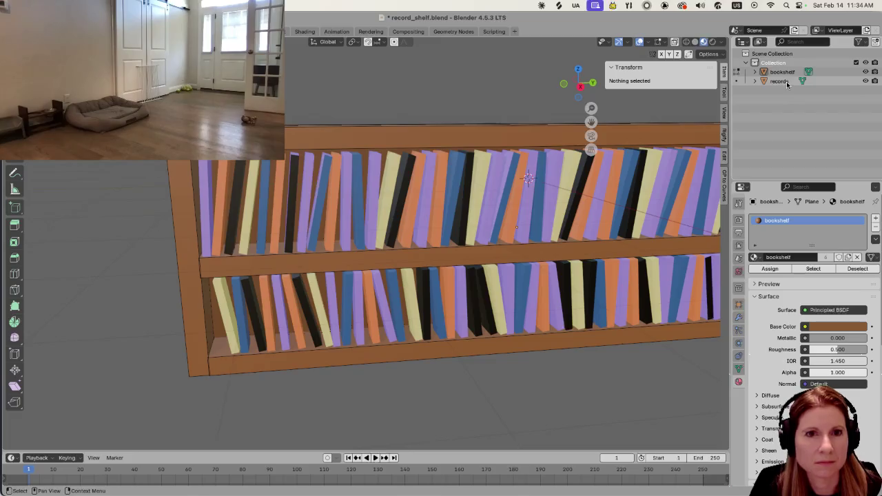
left_click(780, 82)
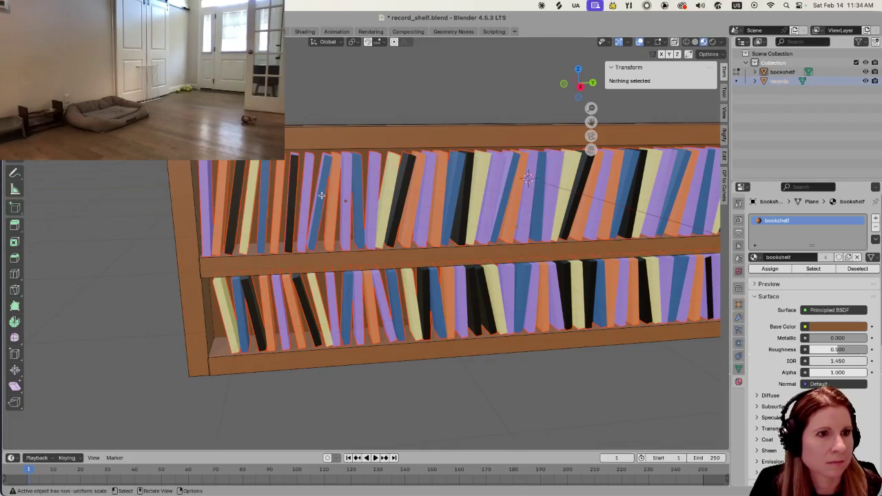
key("l")
scroll(320, 196, "up", 3)
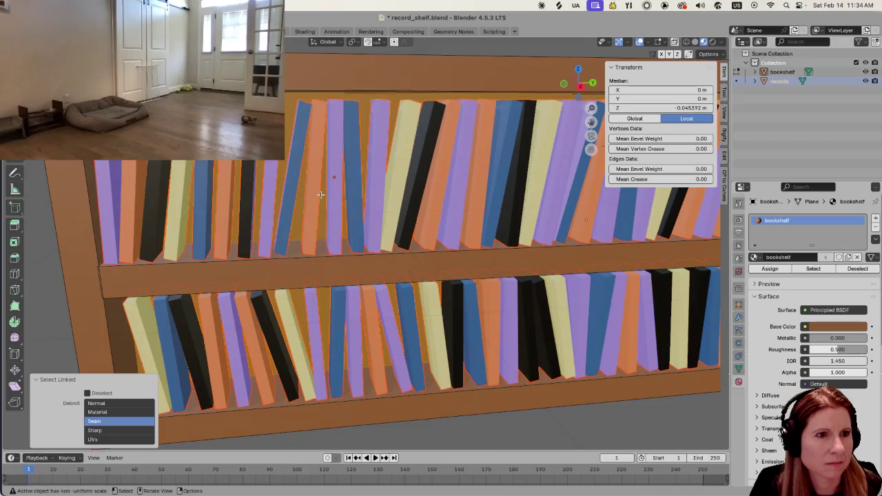
mouse_move(326, 167)
middle_mouse_down()
mouse_move(414, 140)
mouse_move(419, 242)
middle_mouse_up()
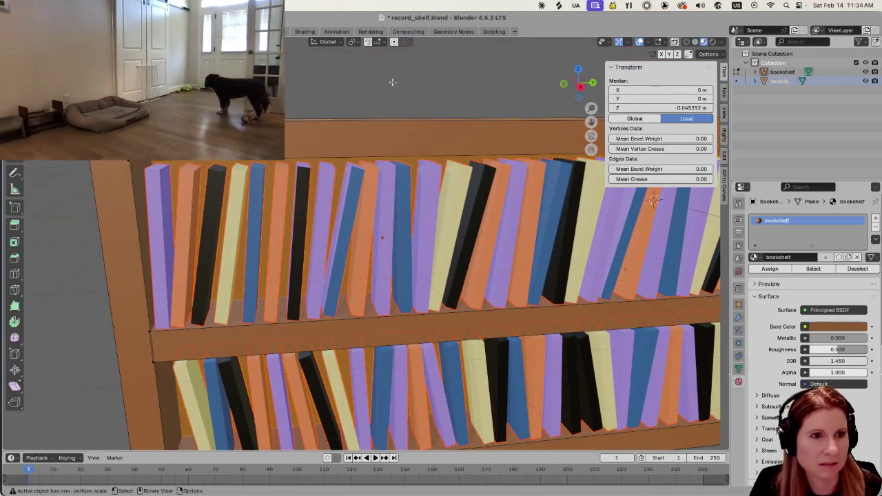
key("alt+a")
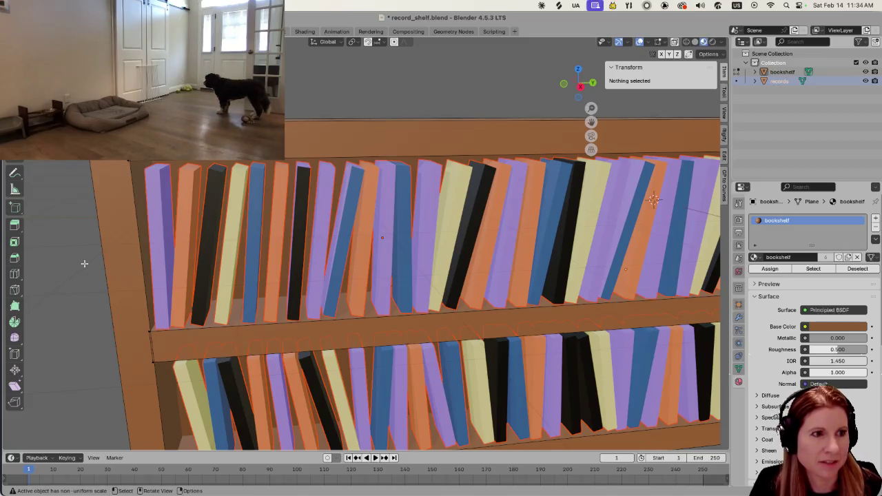
Orbit and zoom around the bookshelf to check its two rows of colourful books
scroll(366, 239, "up", 2)
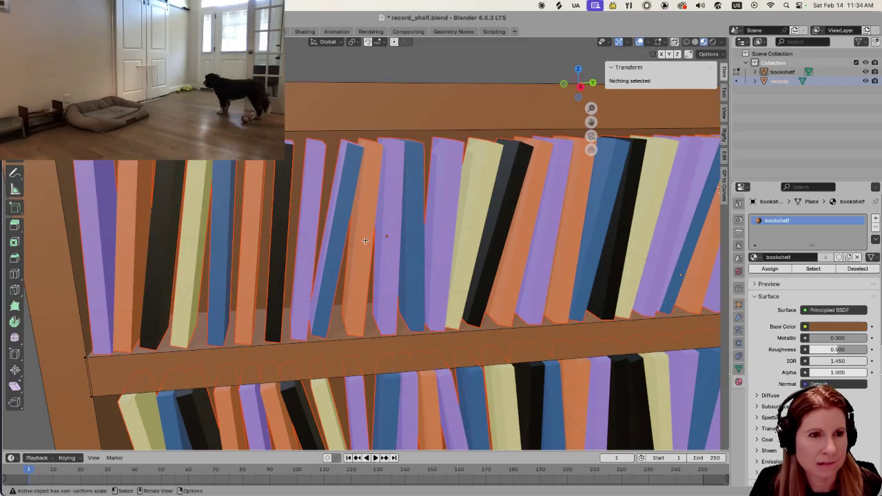
scroll(366, 240, "down", 5)
middle_click_drag(365, 240, 349, 235)
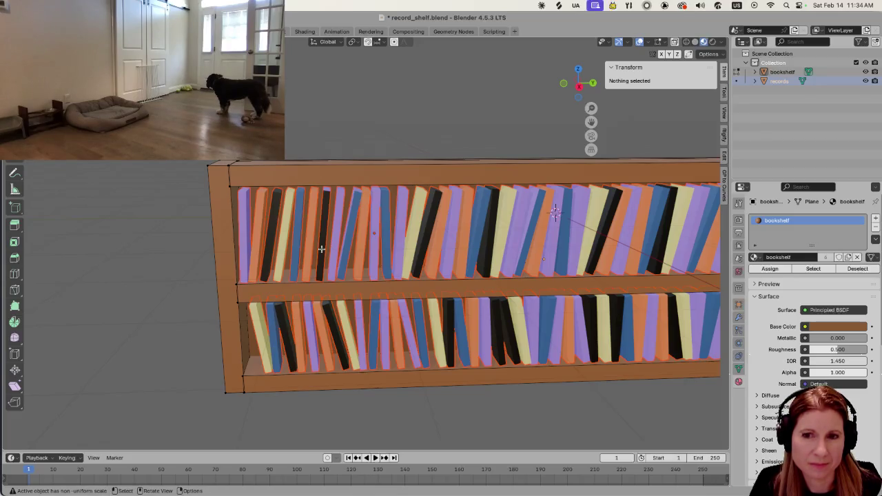
scroll(318, 249, "down", 2)
scroll(313, 249, "down", 3)
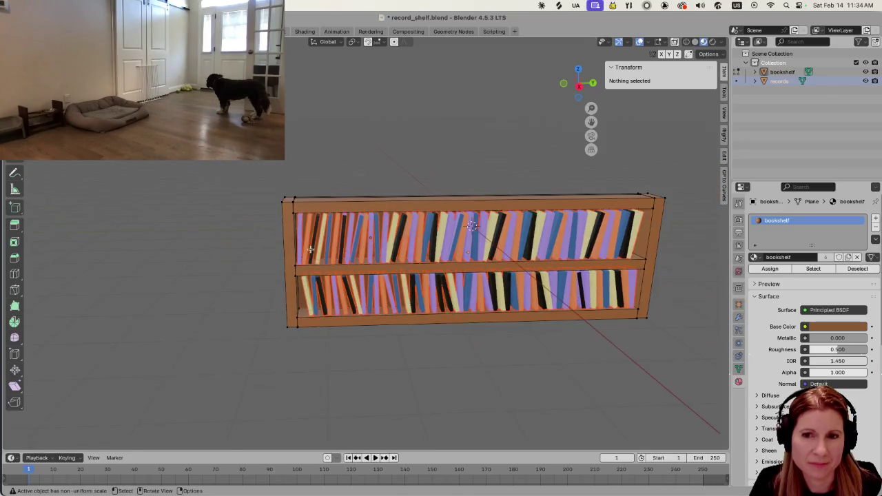
scroll(310, 250, "down", 1)
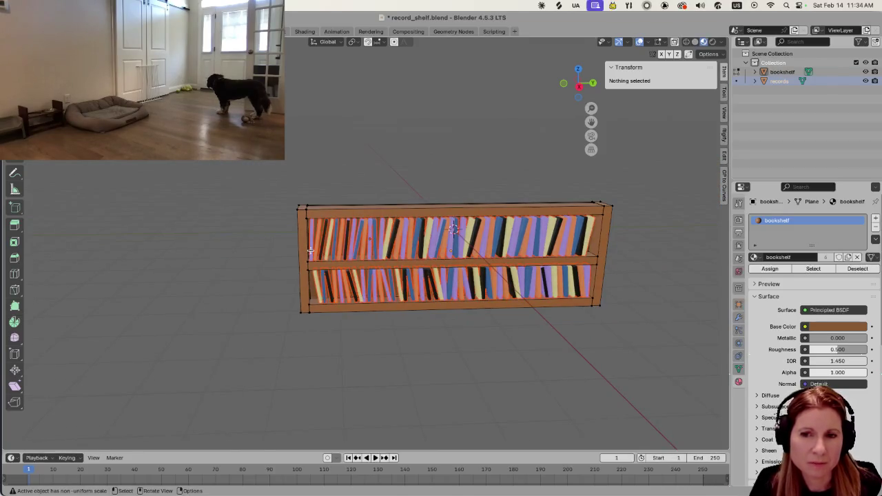
scroll(310, 253, "up", 3)
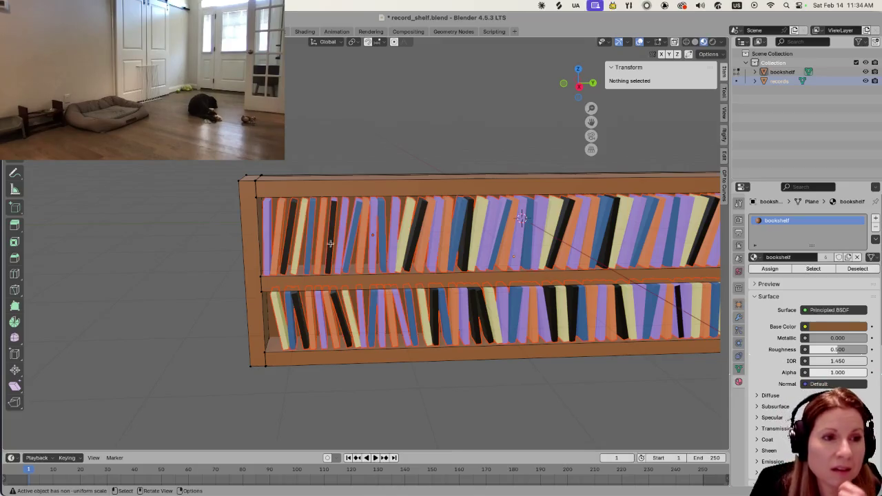
scroll(328, 246, "up", 2)
middle_click_drag(328, 246, 365, 237)
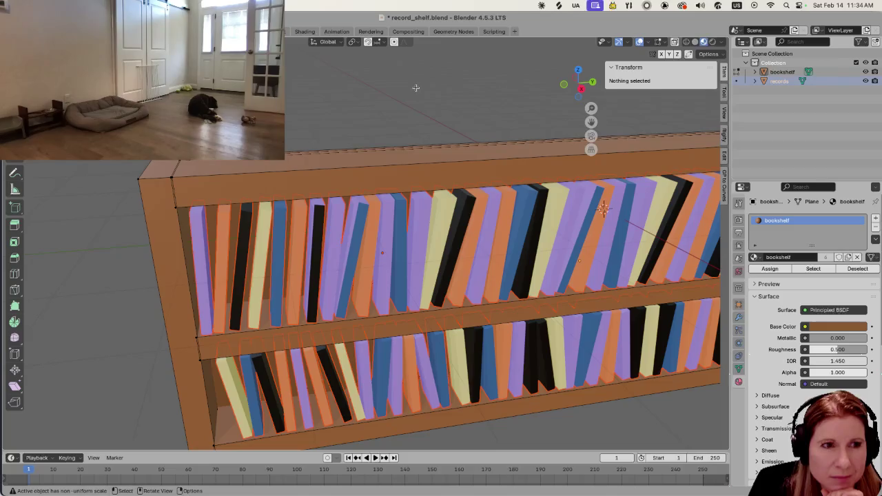
Expand and collapse the records entry in the Outliner, then leave edit mode
left_click(755, 81)
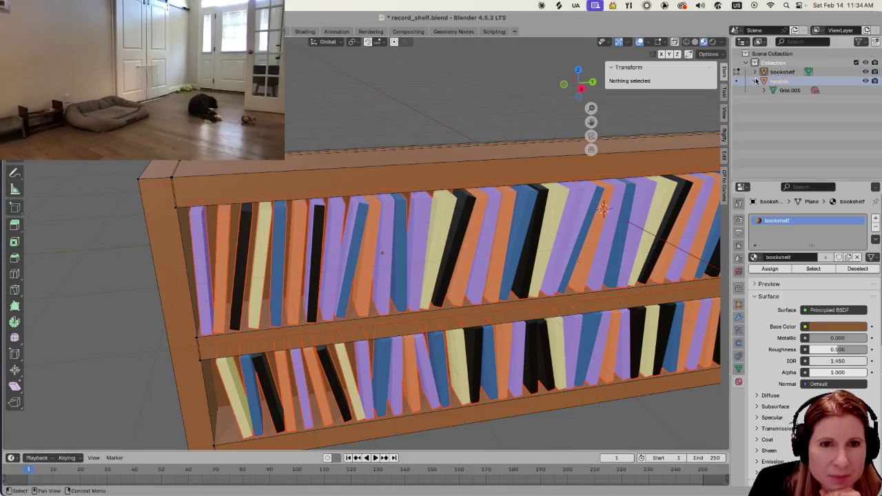
left_click(755, 81)
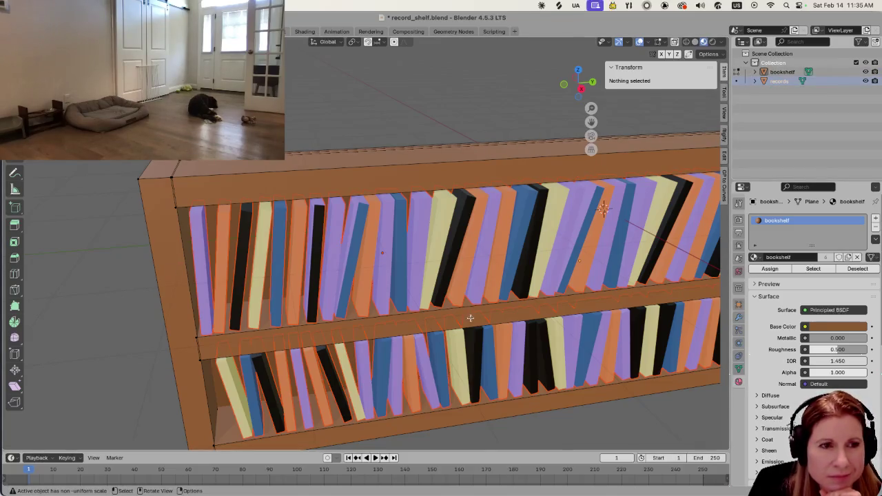
middle_click_drag(470, 317, 341, 228)
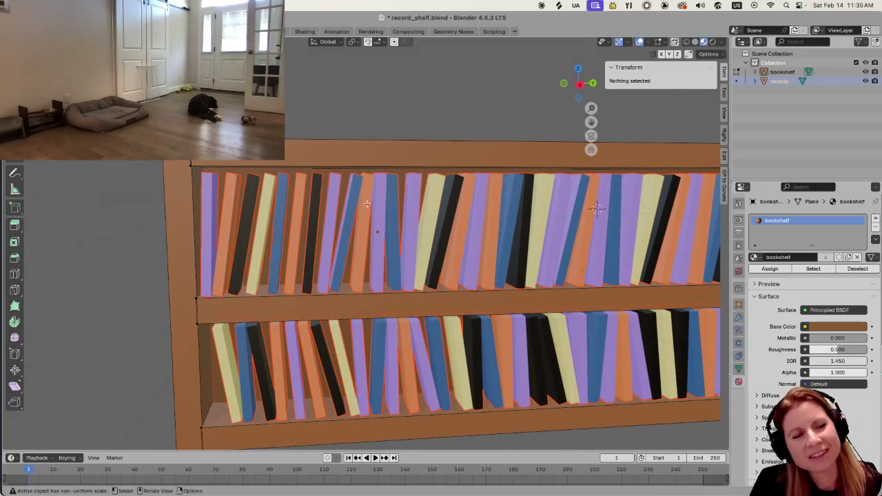
key("a")
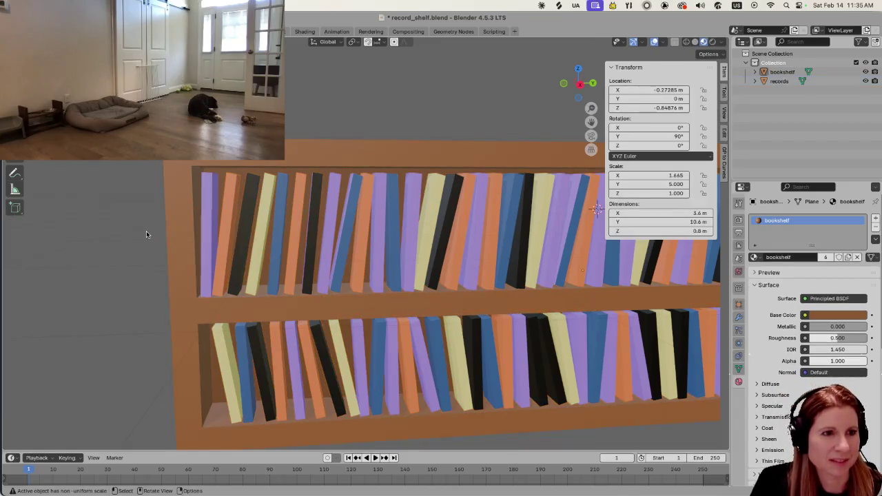
key("alt+a")
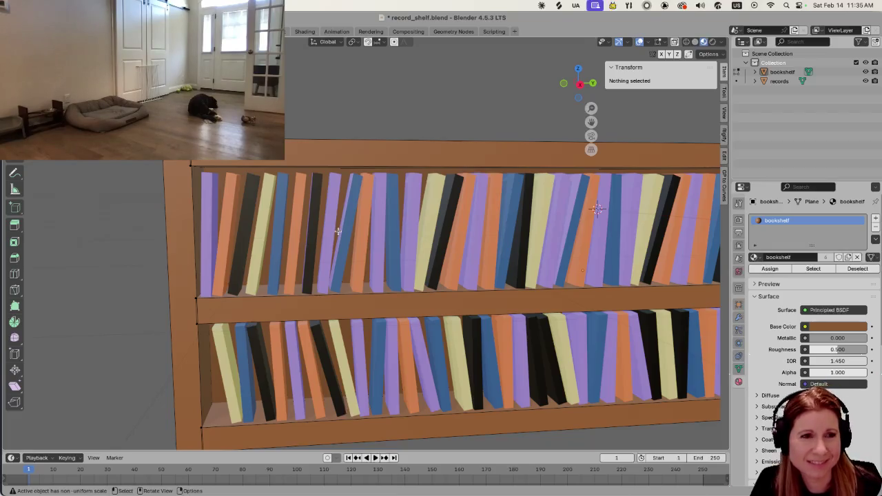
left_click(351, 255)
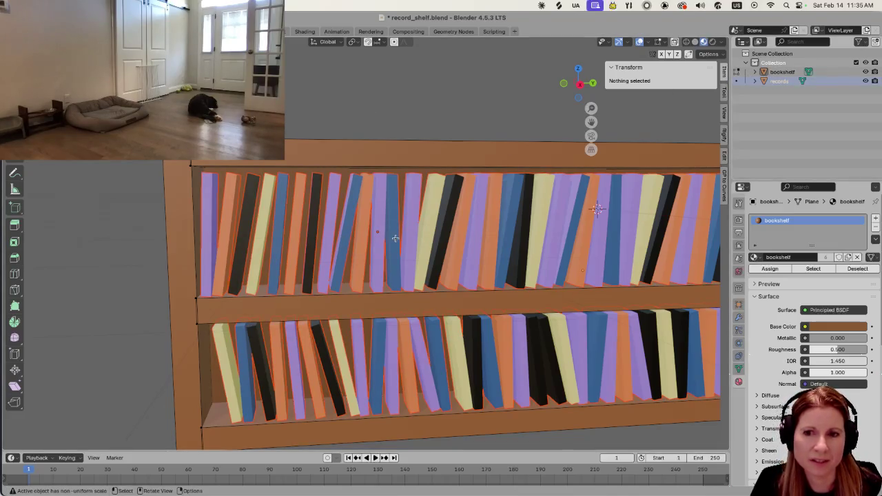
mouse_move(394, 238)
middle_mouse_down()
mouse_move(358, 248)
mouse_move(352, 238)
mouse_move(433, 275)
mouse_move(483, 214)
mouse_move(490, 252)
mouse_move(483, 261)
middle_mouse_up()
scroll(432, 275, "up", 3)
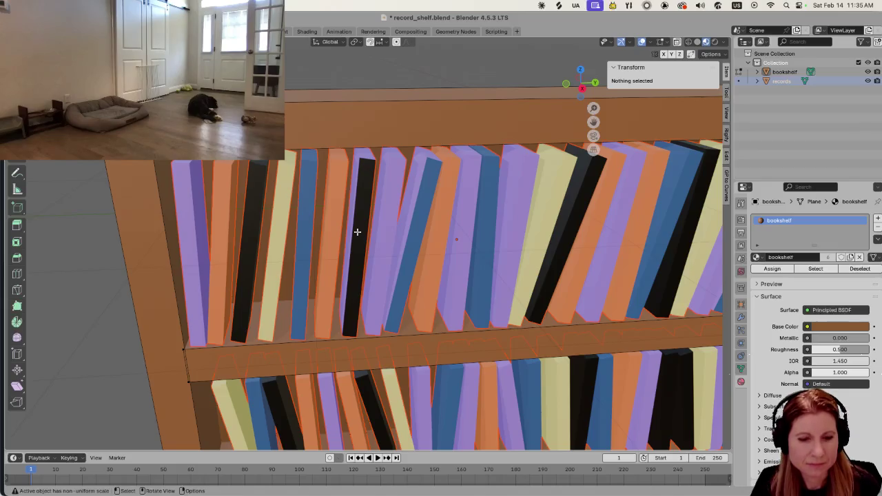
scroll(354, 228, "down", 4)
scroll(354, 228, "down", 3)
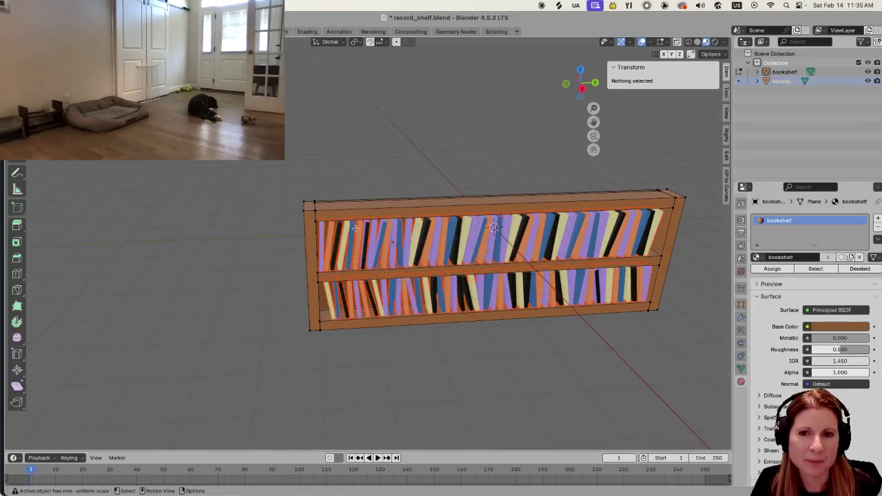
middle_click_drag(417, 269, 409, 236)
scroll(462, 276, "up", 1)
scroll(462, 276, "up", 1)
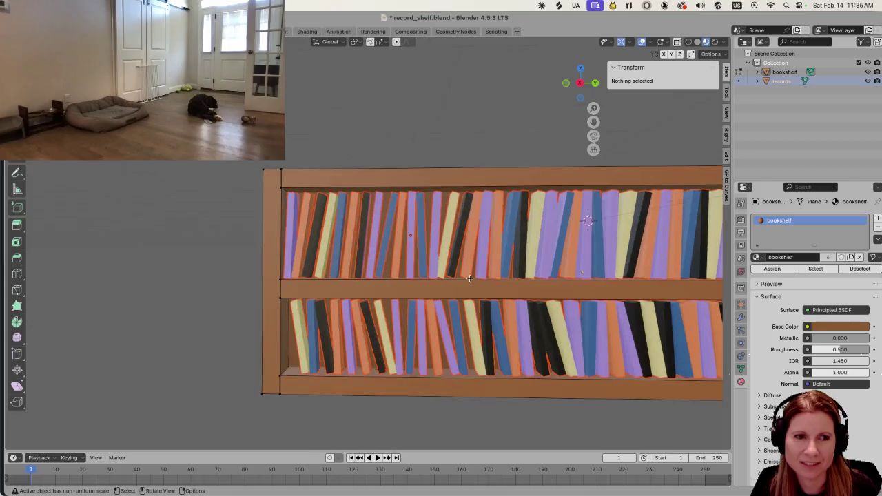
scroll(463, 276, "down", 3)
scroll(463, 275, "up", 2)
scroll(462, 275, "up", 1)
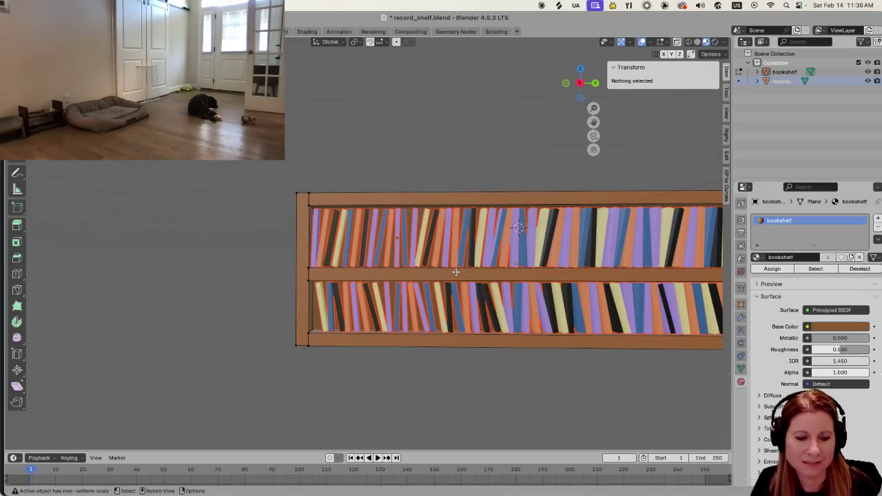
mouse_move(460, 272)
middle_mouse_down()
mouse_move(364, 239)
mouse_move(413, 331)
mouse_move(381, 273)
mouse_move(416, 265)
middle_mouse_up()
scroll(424, 356, "up", 4)
scroll(381, 273, "up", 1)
scroll(415, 266, "up", 2)
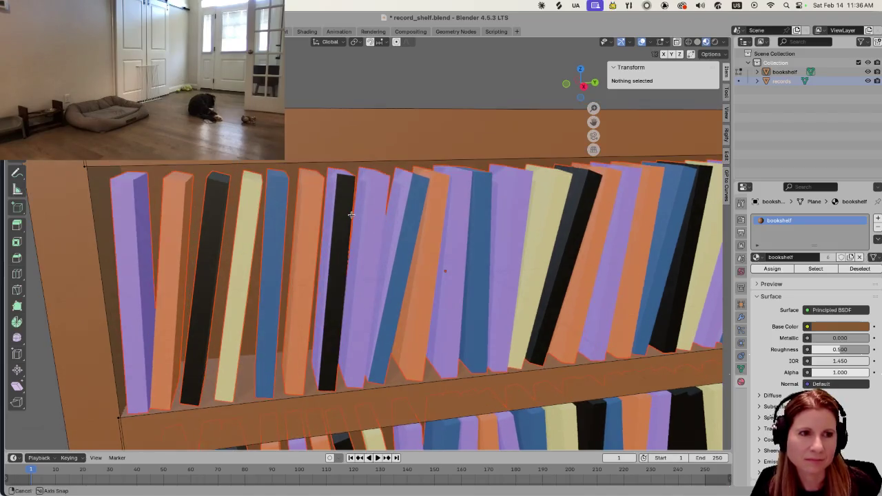
middle_click_drag(359, 208, 351, 215)
middle_click_drag(281, 248, 218, 203)
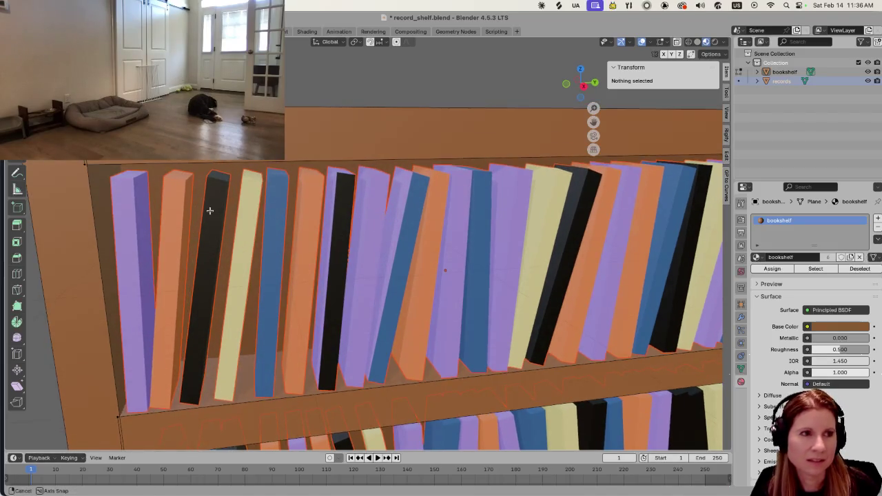
scroll(217, 202, "down", 3)
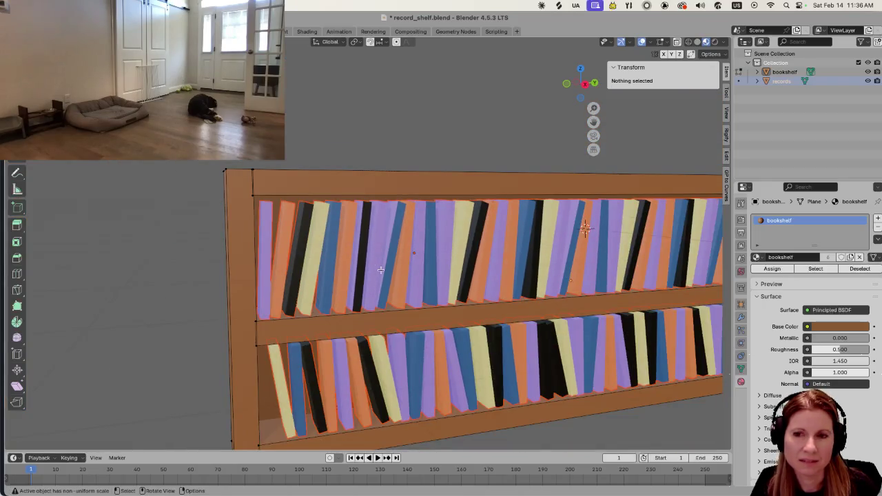
middle_click_drag(397, 295, 358, 268)
scroll(358, 269, "up", 3)
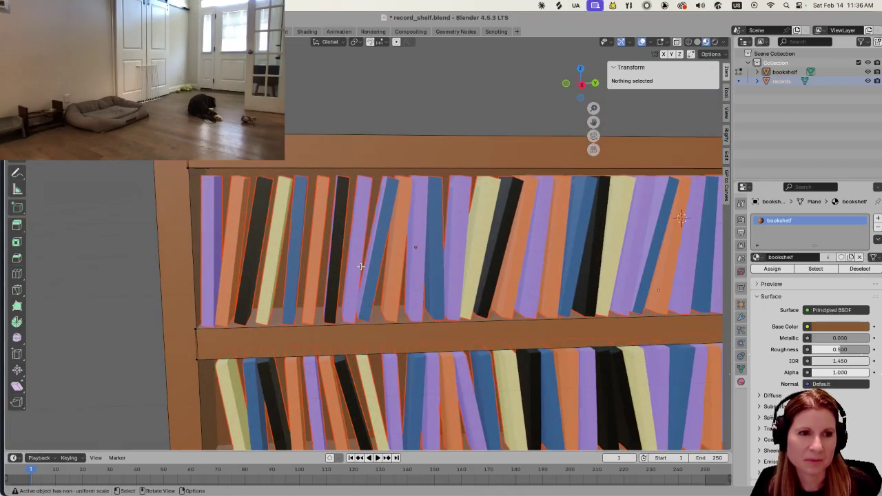
key("Tab")
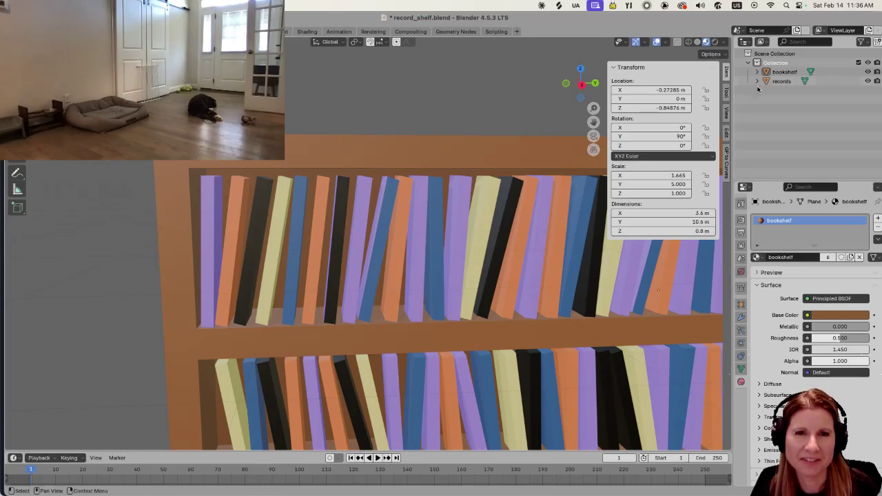
Put the records object in Edit Mode and show its material slots record1 to record5
left_click(432, 258)
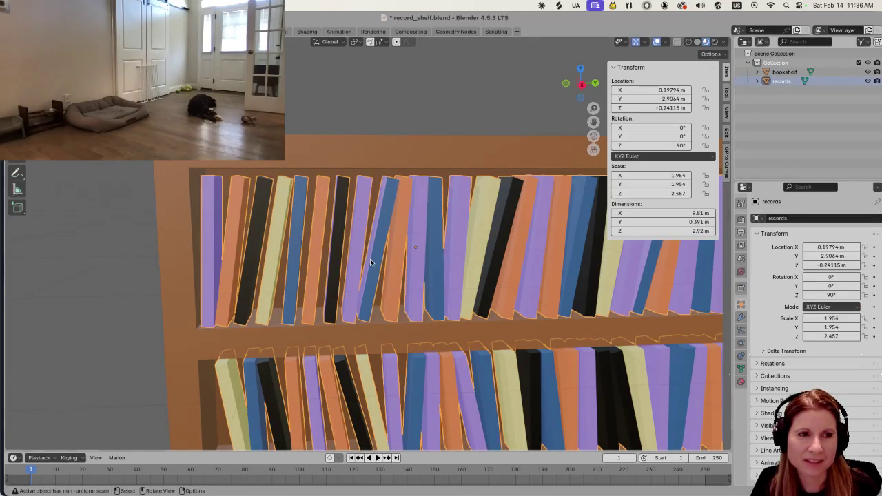
key("Tab")
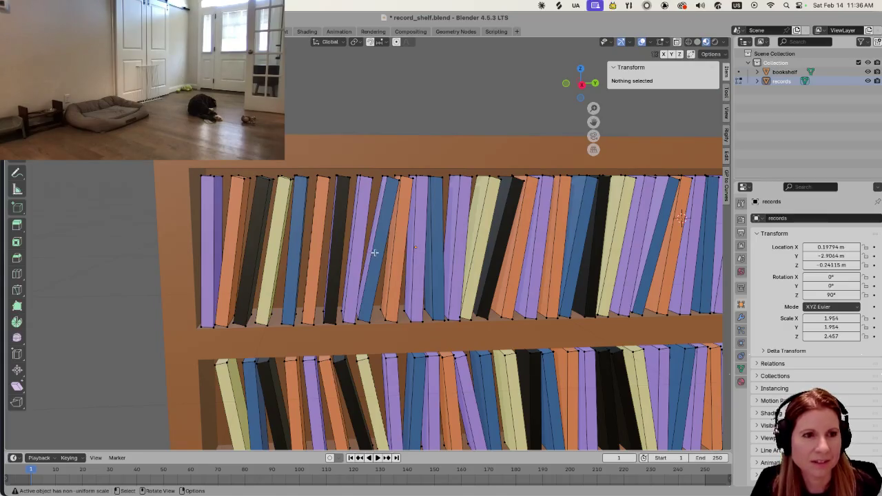
middle_click_drag(373, 255, 383, 261)
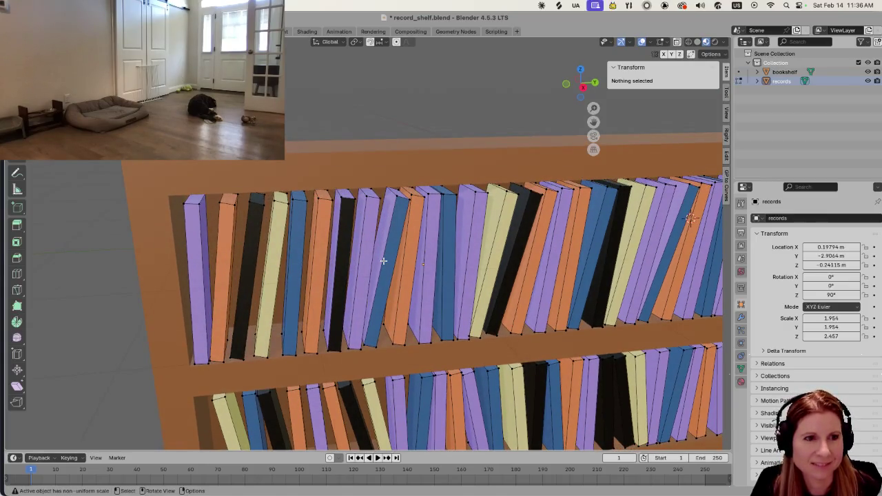
scroll(383, 261, "up", 3)
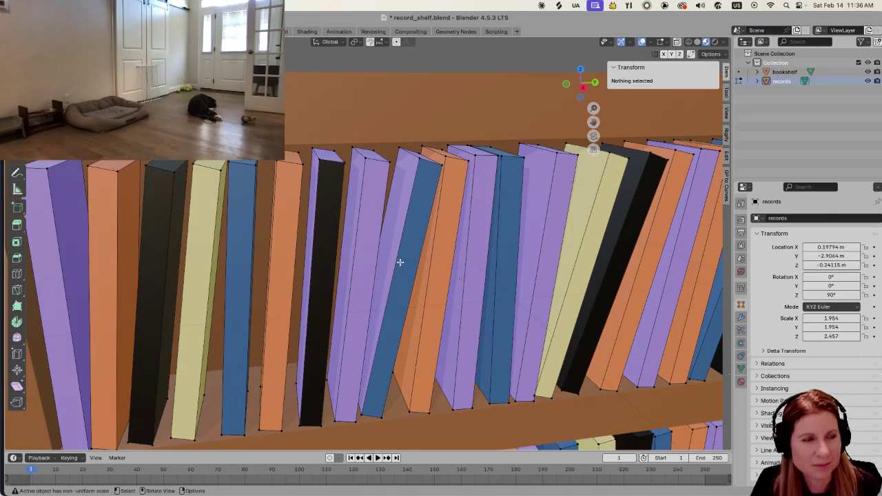
middle_click_drag(400, 262, 388, 261)
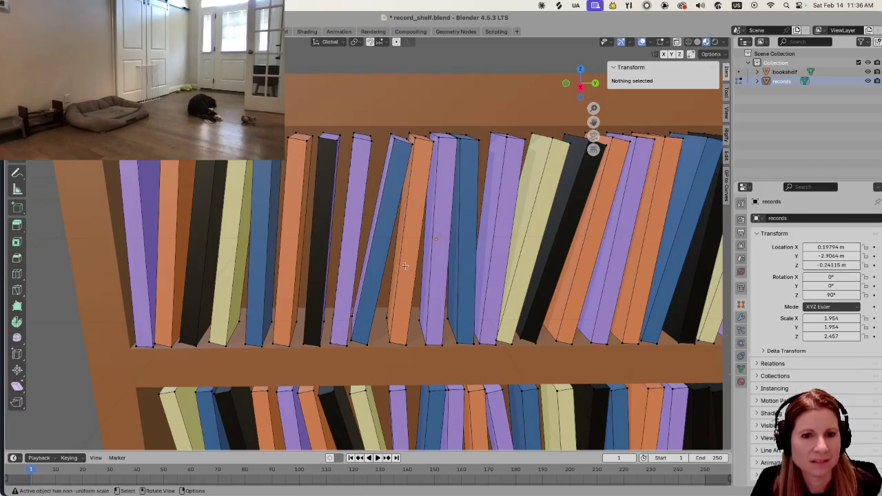
left_click(741, 381)
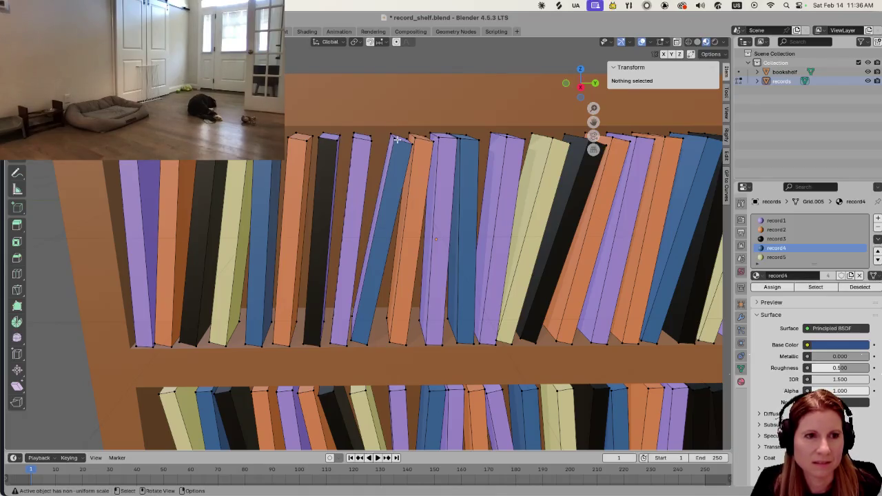
Select one book with L and assign it the yellow record5 material
key("l")
mouse_move(392, 138)
middle_mouse_down()
mouse_move(407, 173)
mouse_move(406, 228)
mouse_move(397, 232)
middle_mouse_up()
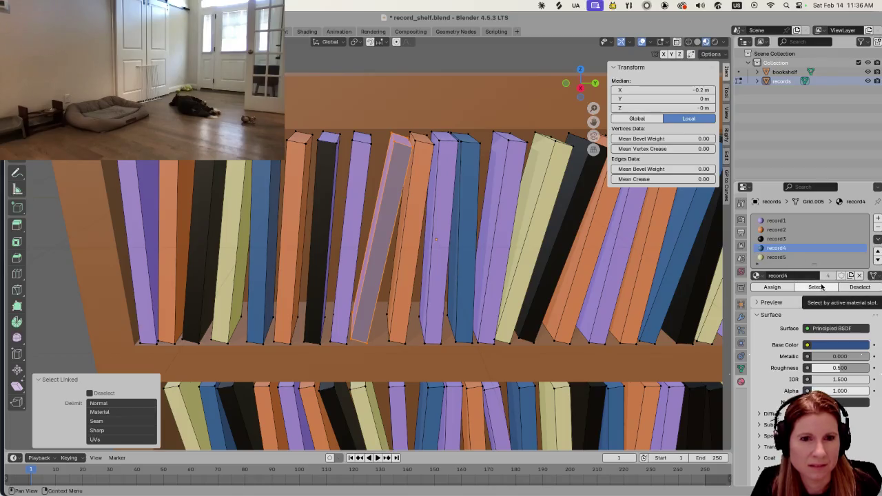
left_click(803, 286)
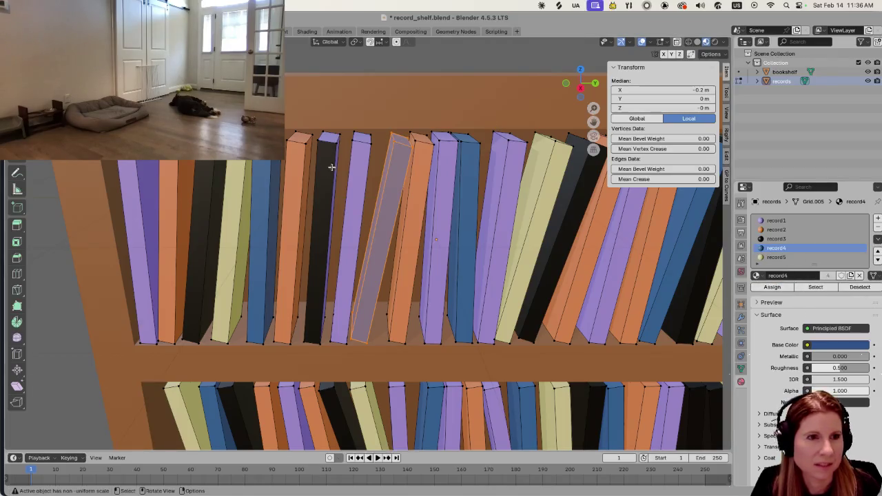
key("alt+a")
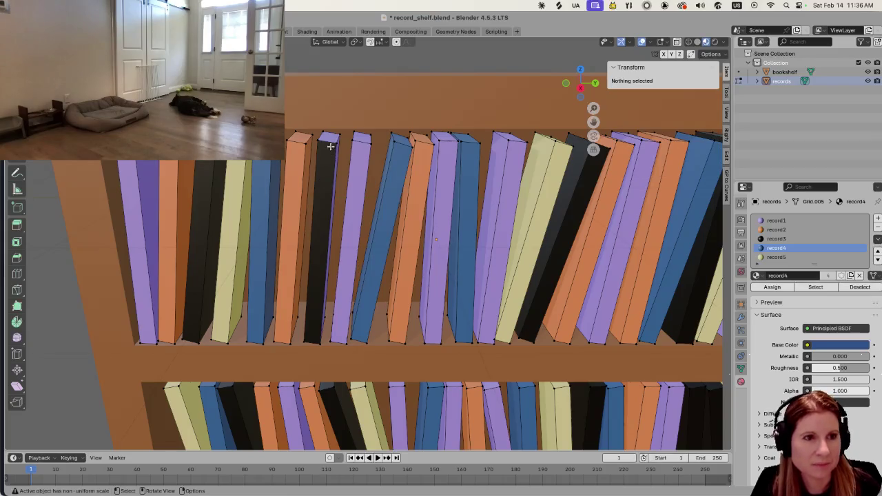
key("l")
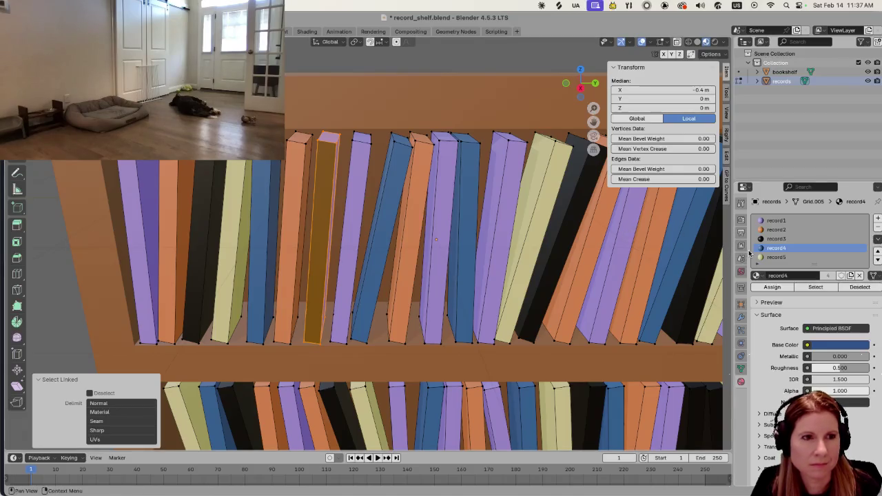
left_click(776, 257)
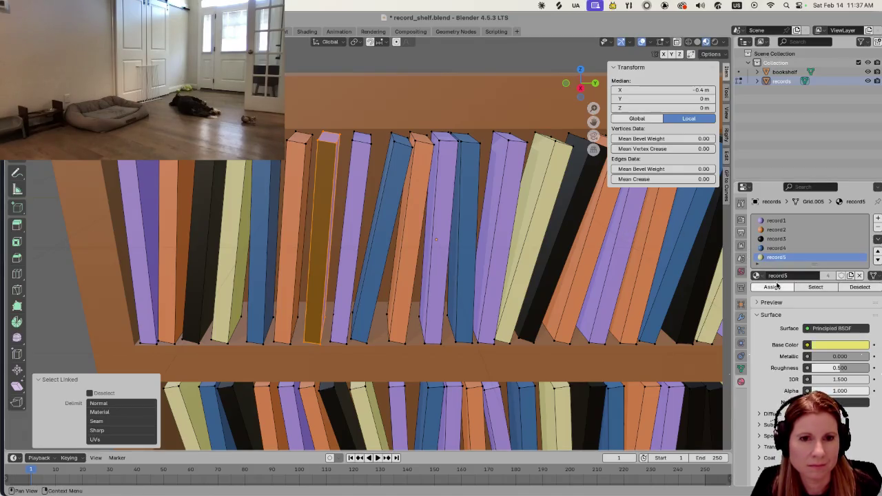
left_click(775, 287)
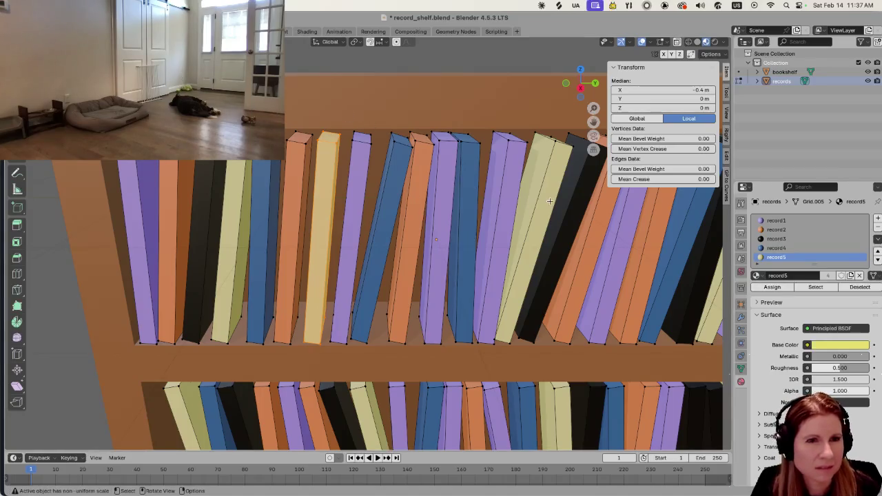
Select another book further along the shelf and assign it the black record3 material
middle_click_drag(539, 218, 470, 211, "shift")
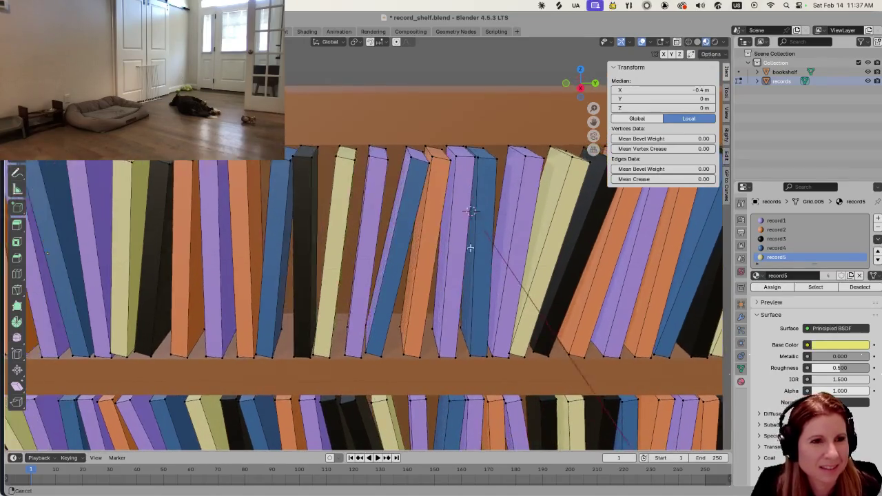
middle_click_drag(470, 248, 429, 218, "shift")
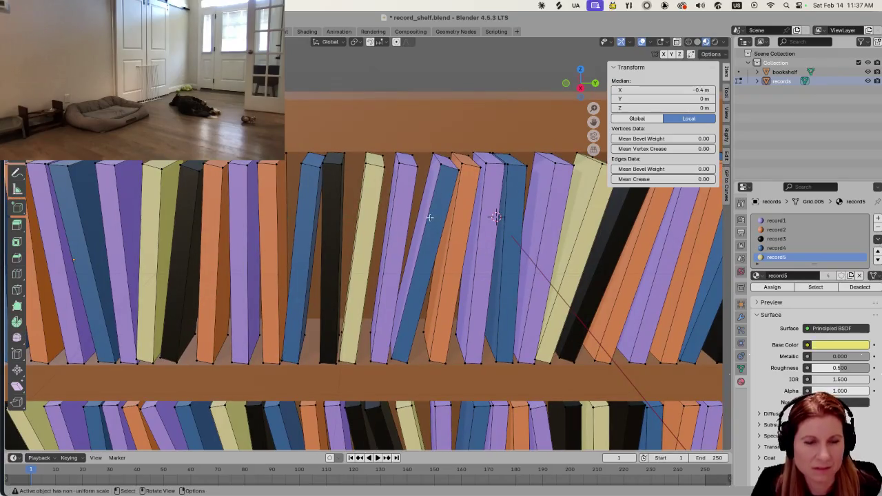
key("l")
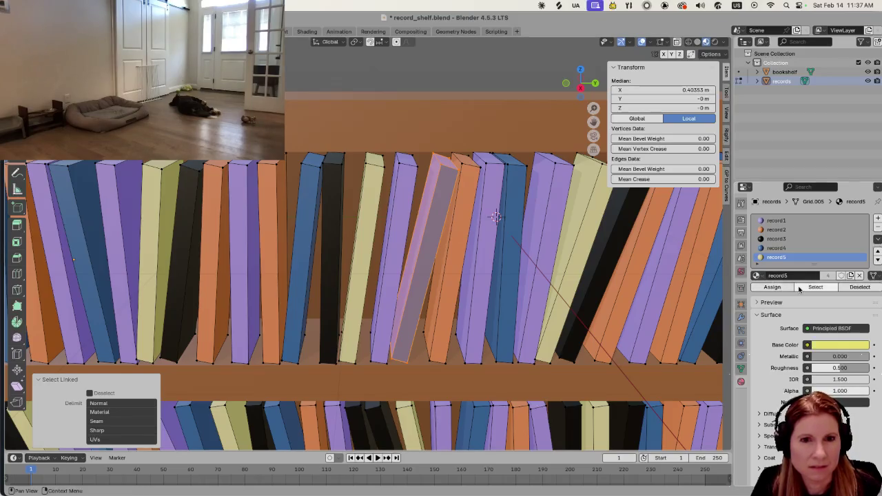
left_click(786, 288)
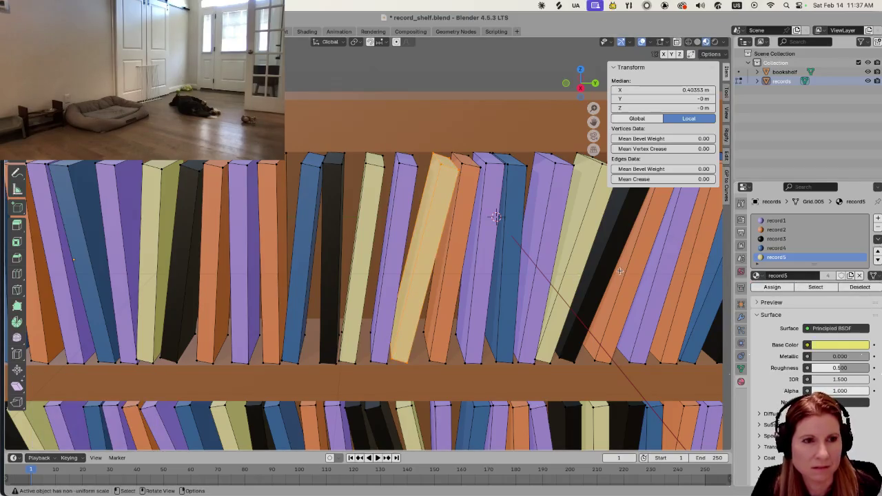
left_click(784, 238)
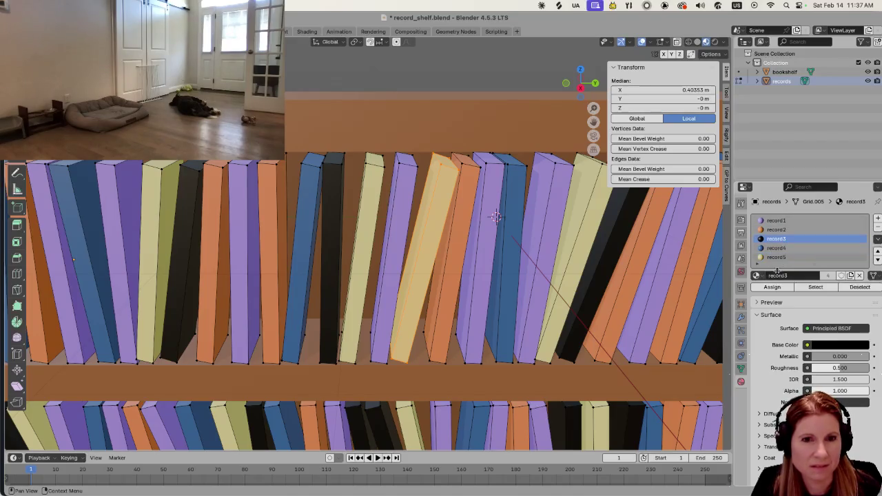
left_click(772, 286)
Clear the book selection and save record_shelf.blend with Ctrl+S
mouse_move(528, 253)
middle_mouse_down("shift")
mouse_move(193, 232)
mouse_move(516, 260)
mouse_move(354, 265)
mouse_move(548, 303)
mouse_move(482, 318)
middle_mouse_up("shift")
scroll(548, 303, "down", 5)
left_click(547, 303)
key("ctrl+s")
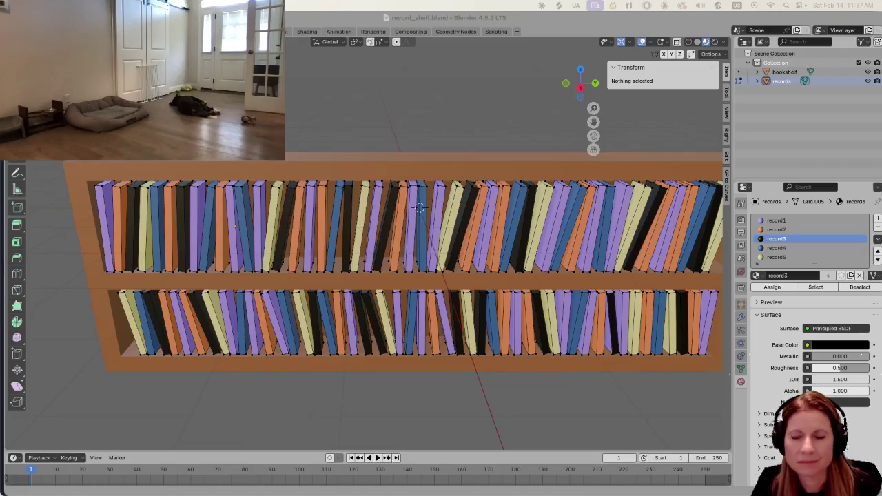
Convert the updated shelf model in GooseControl, then return to the Godot editor
key("super+Tab")
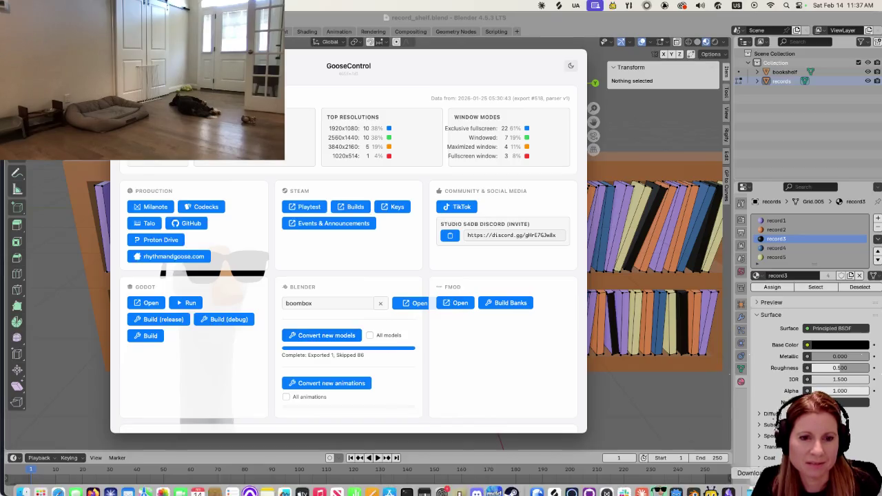
left_click(694, 484)
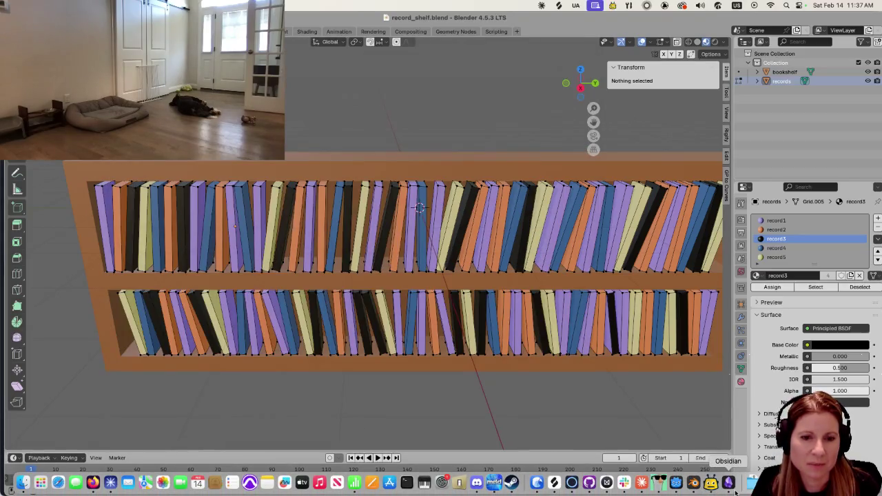
left_click(676, 482)
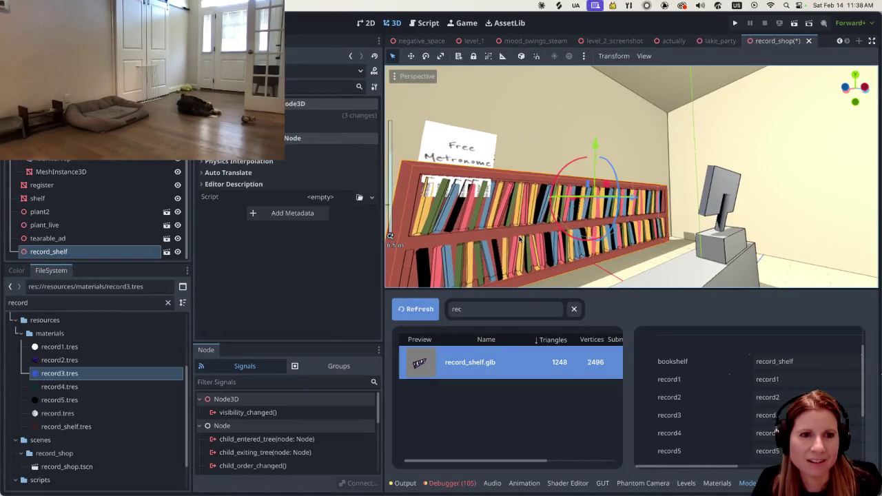
Orbit and zoom around the record_shop room to inspect the re-imported multicoloured record shelf
middle_click_drag(525, 237, 559, 241)
scroll(559, 241, "down", 2)
scroll(559, 241, "up", 5)
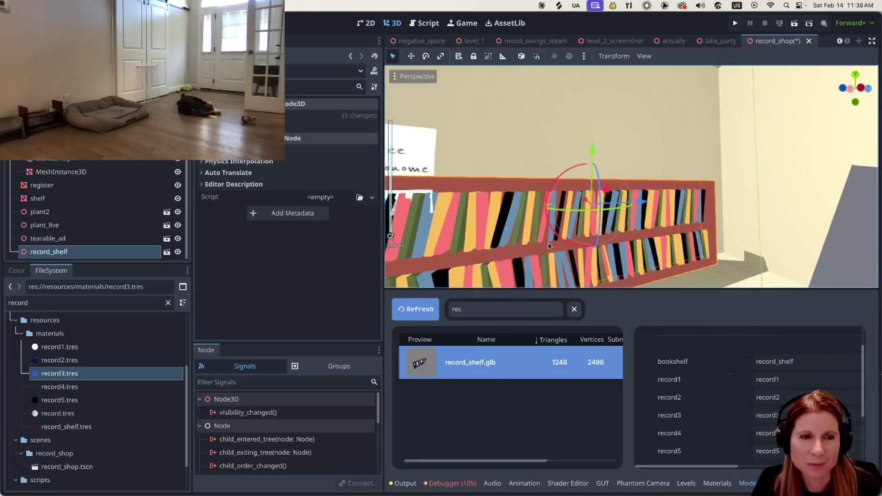
scroll(537, 252, "down", 3)
scroll(527, 256, "down", 3)
scroll(525, 258, "down", 2)
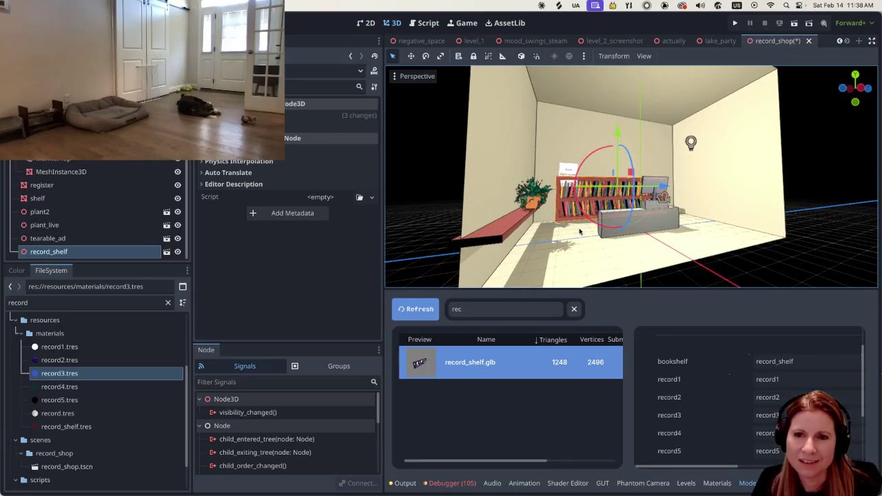
scroll(574, 236, "up", 2)
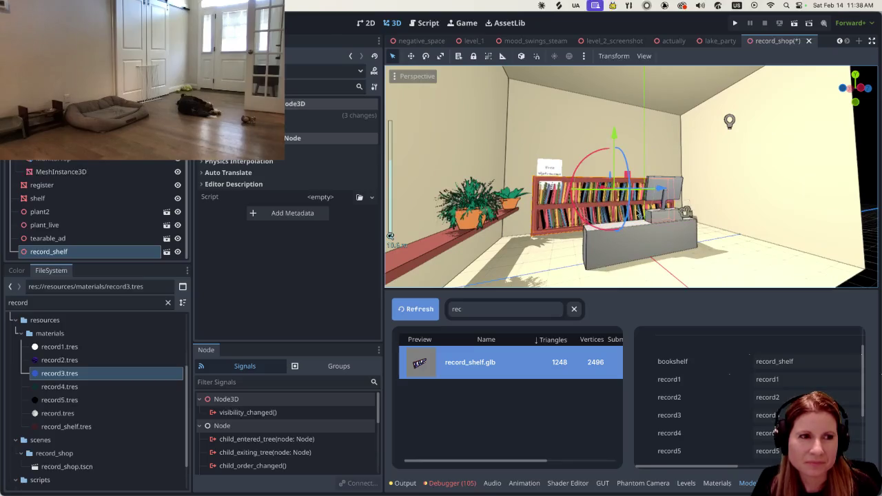
mouse_move(568, 202)
middle_mouse_down()
mouse_move(537, 207)
mouse_move(527, 234)
middle_mouse_up()
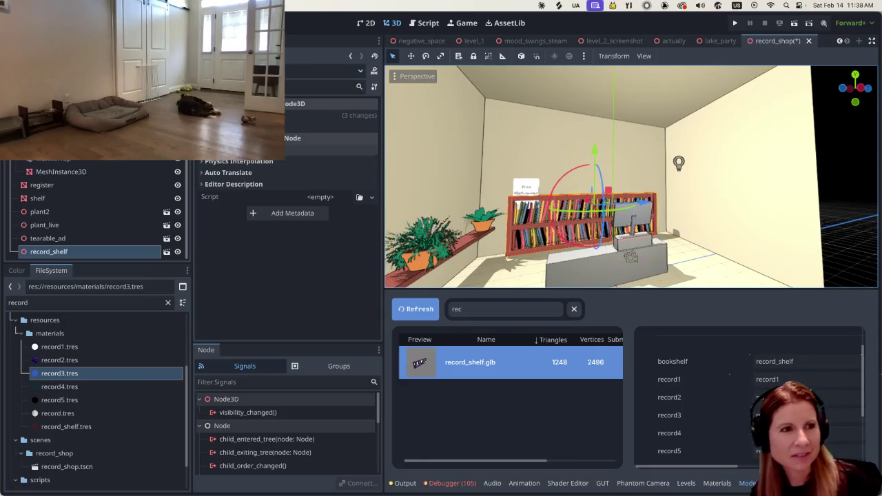
scroll(289, 206, "up", 3)
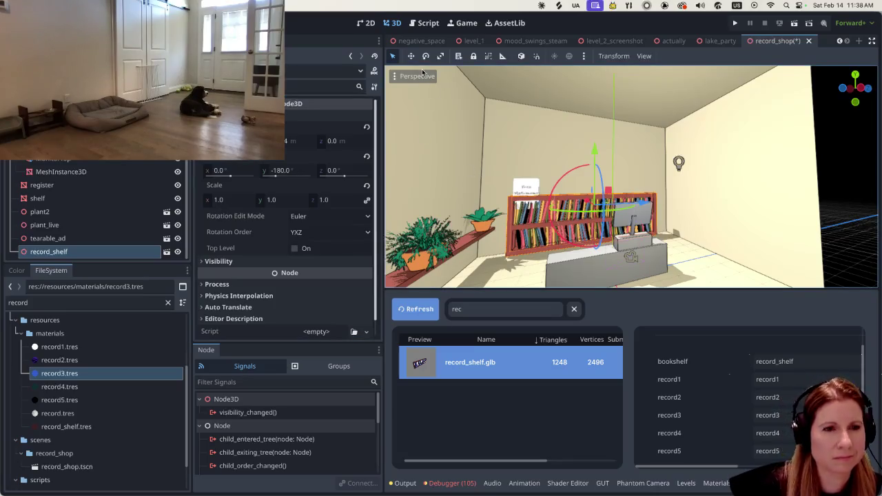
Scale the record shelf down to 0.859 on Y to make it shorter
left_click(440, 56)
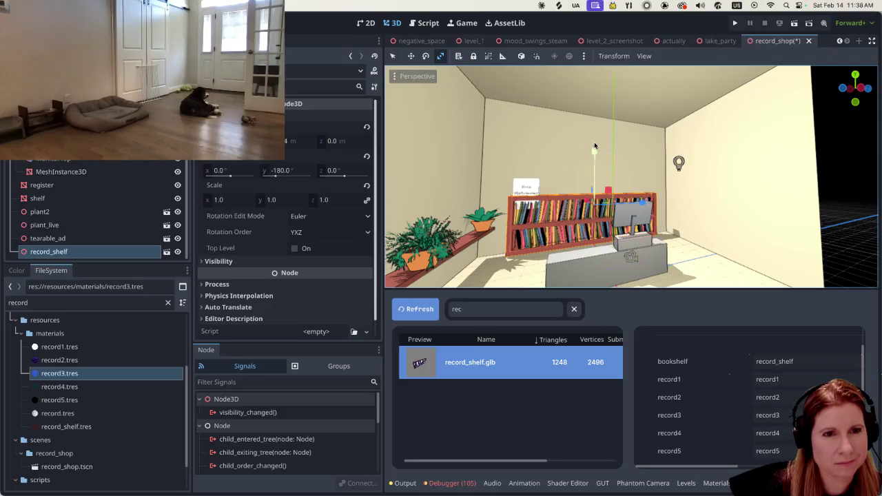
left_click_drag(595, 148, 593, 155)
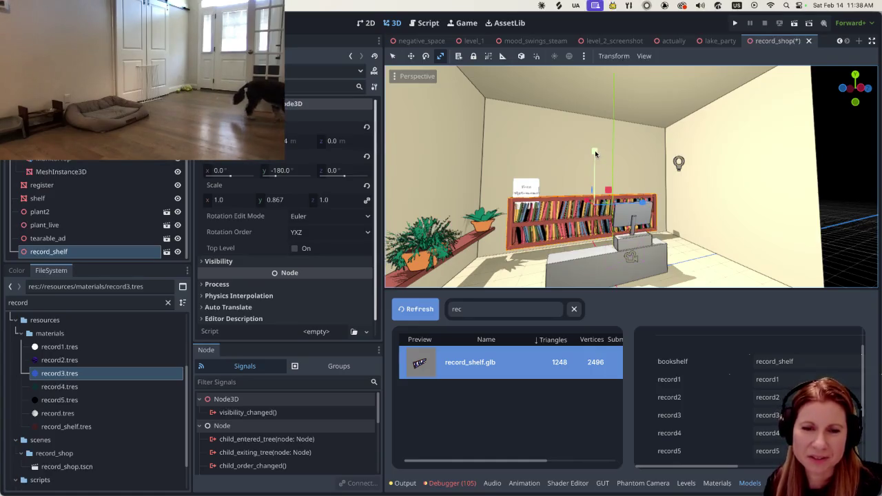
left_click_drag(595, 153, 594, 155)
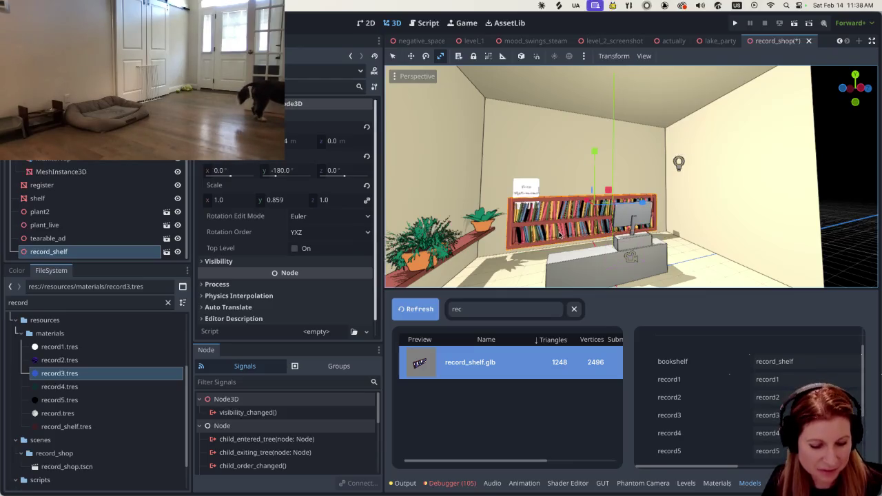
Move the record shelf forward toward the counter and view the whole room
left_click(393, 56)
mouse_move(597, 150)
left_mouse_down()
mouse_move(648, 207)
mouse_move(627, 217)
left_mouse_up()
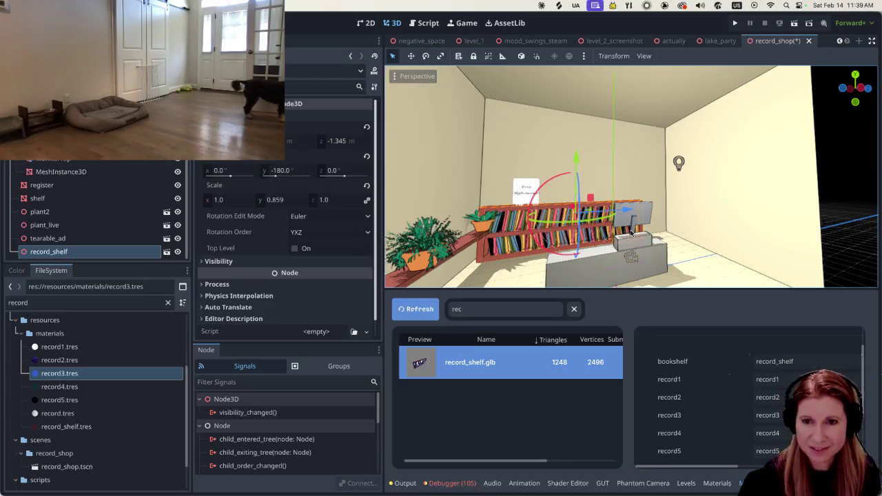
middle_click_drag(631, 233, 661, 239)
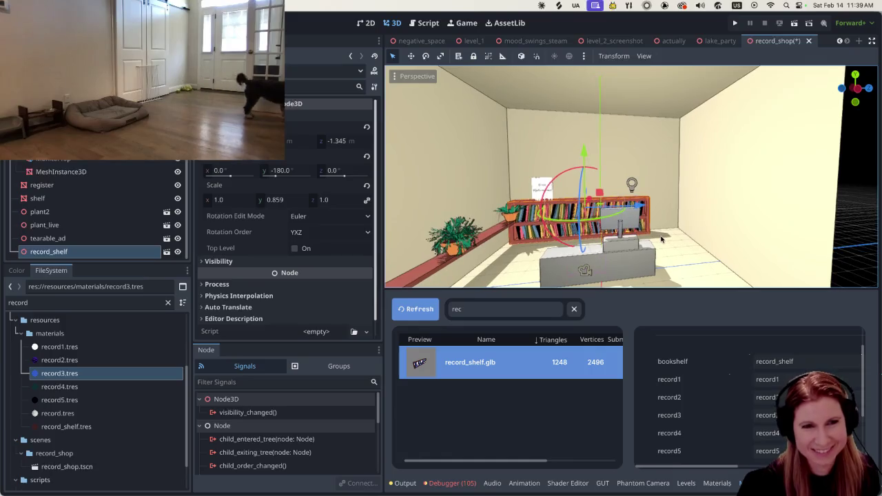
scroll(655, 244, "up", 3)
scroll(640, 252, "up", 3)
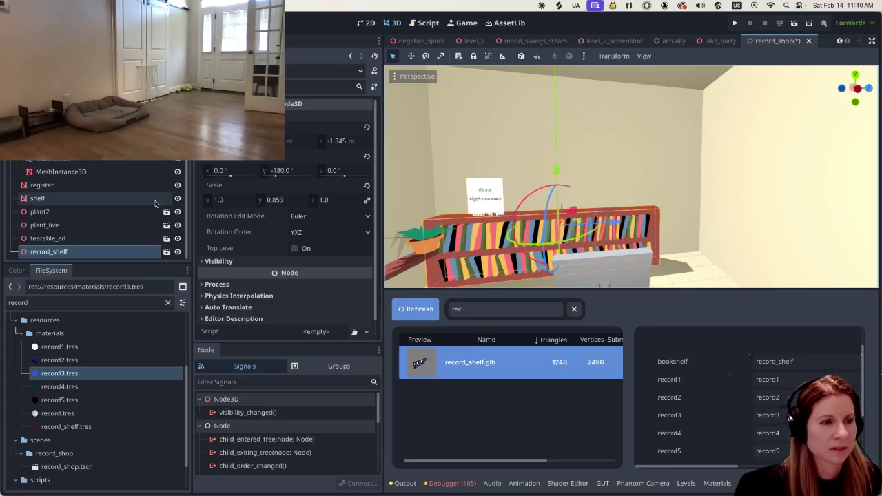
scroll(158, 205, "up", 5)
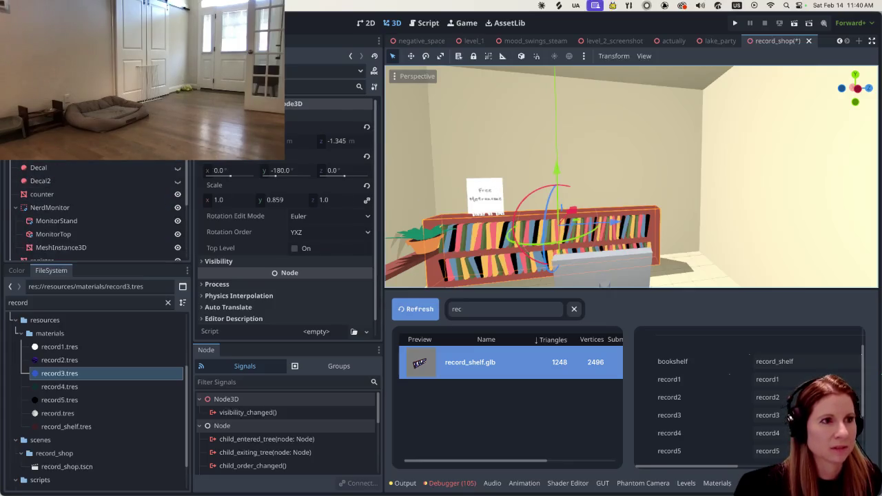
Frame the view on Camera3D and orbit around the room back to a head-on view
left_click(48, 154)
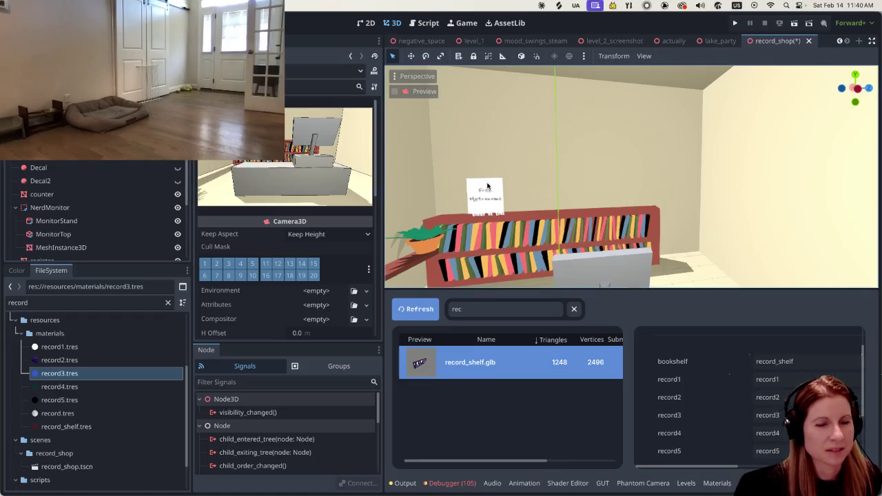
key("f")
mouse_move(590, 198)
left_mouse_down()
mouse_move(600, 158)
mouse_move(587, 173)
left_mouse_up()
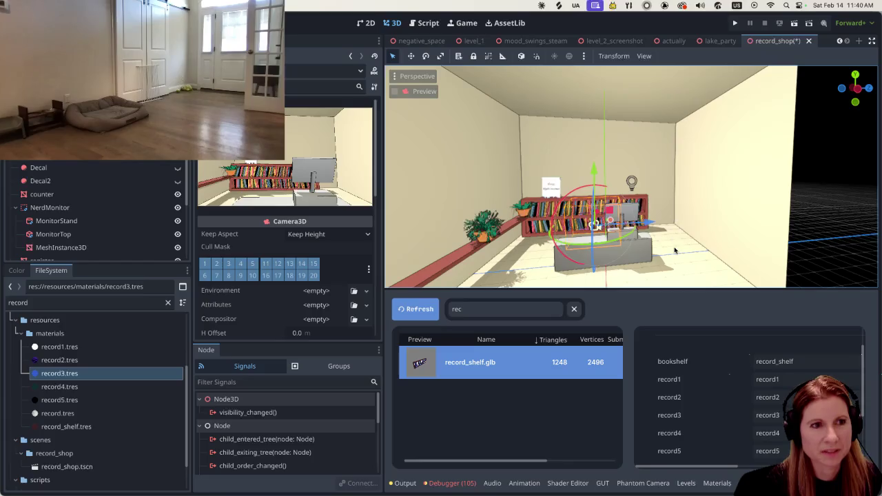
scroll(680, 249, "down", 3)
middle_click_drag(680, 248, 602, 248)
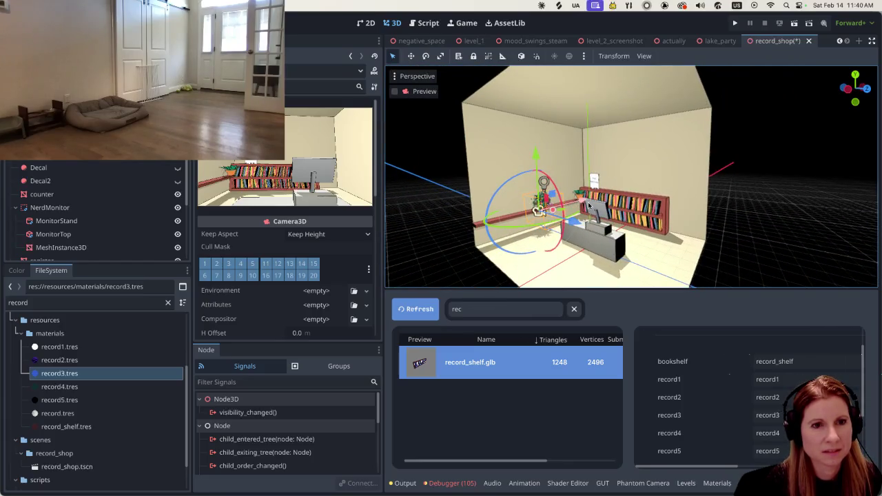
left_click_drag(584, 203, 574, 207)
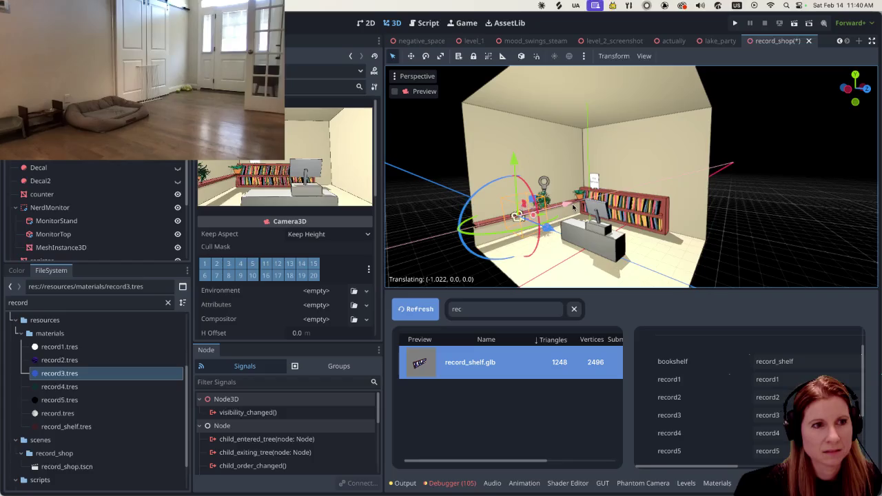
middle_click_drag(573, 207, 414, 220)
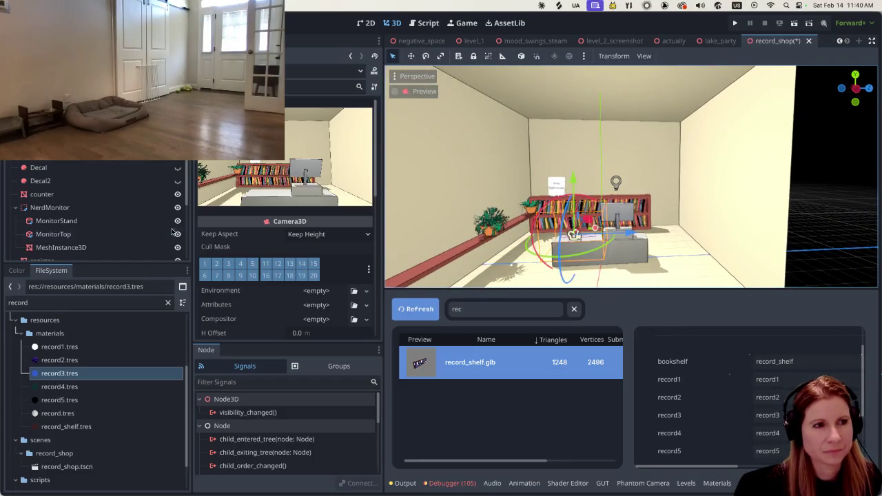
scroll(103, 221, "down", 5)
Raise the tearable ad higher above the shelf
left_click(104, 238)
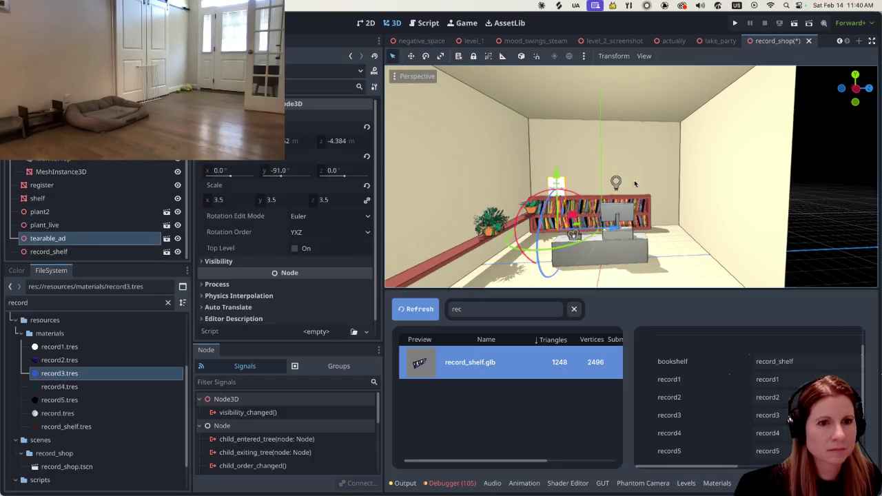
left_click_drag(555, 176, 554, 163)
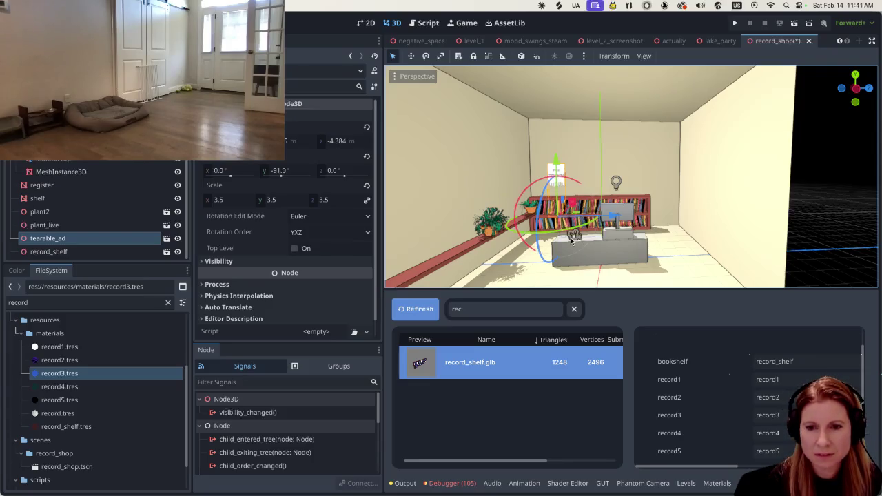
scroll(126, 184, "up", 2)
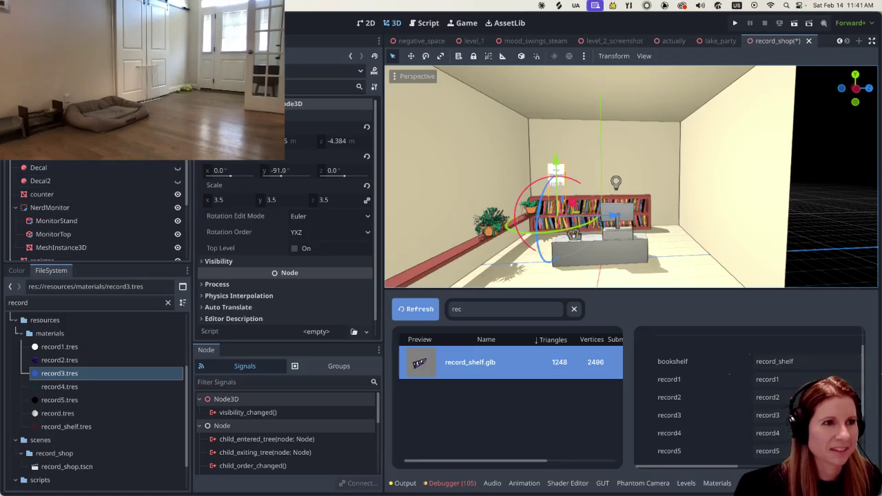
Preview the camera, orbit toward the shelf, and select record_shelf to show its Transform
left_click(103, 193)
left_click(572, 235)
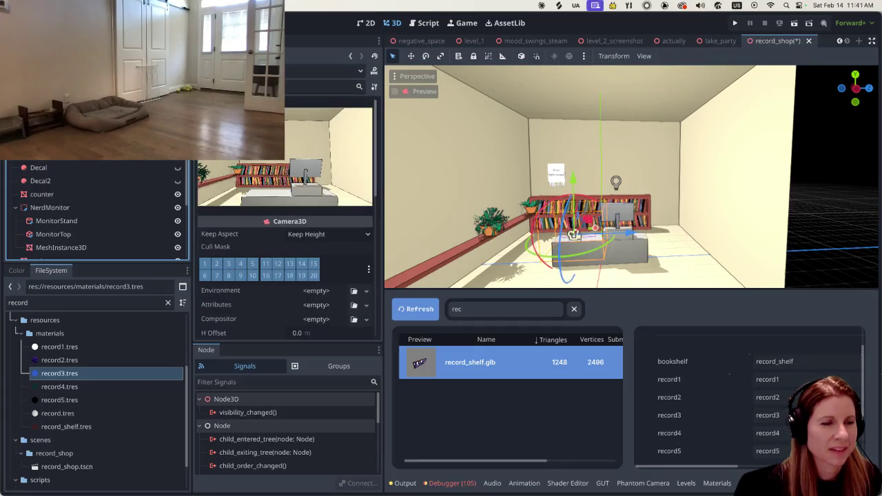
scroll(461, 219, "up", 4)
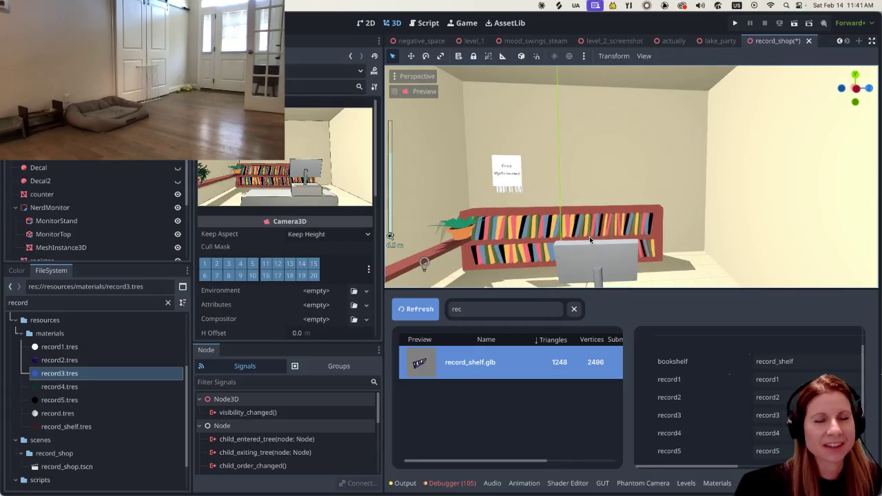
scroll(589, 237, "down", 1)
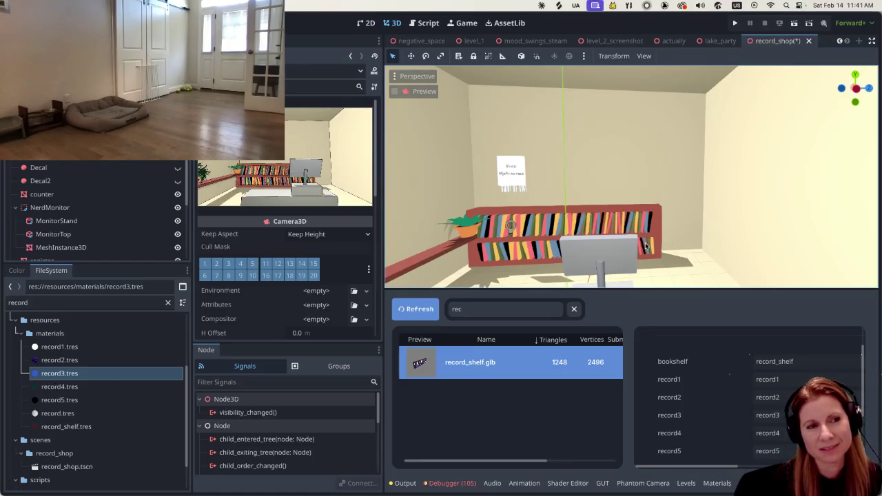
middle_click_drag(652, 221, 653, 225)
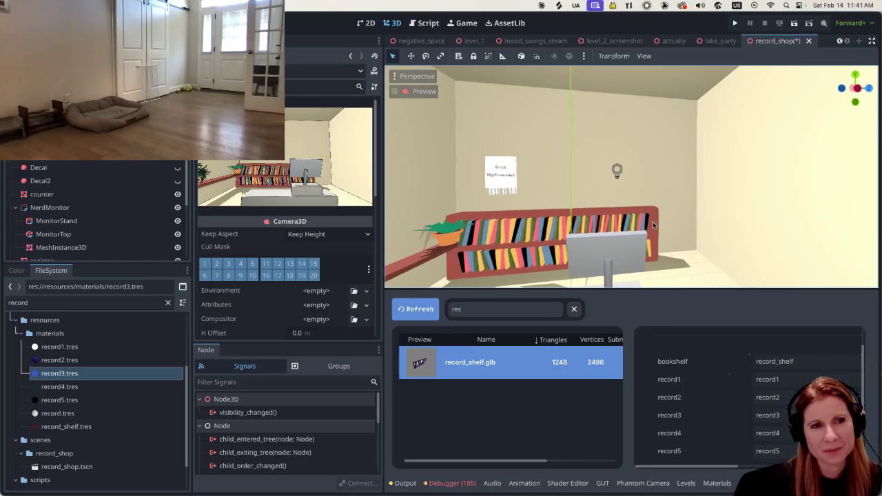
scroll(655, 226, "down", 3)
scroll(682, 230, "down", 3)
scroll(702, 236, "down", 1)
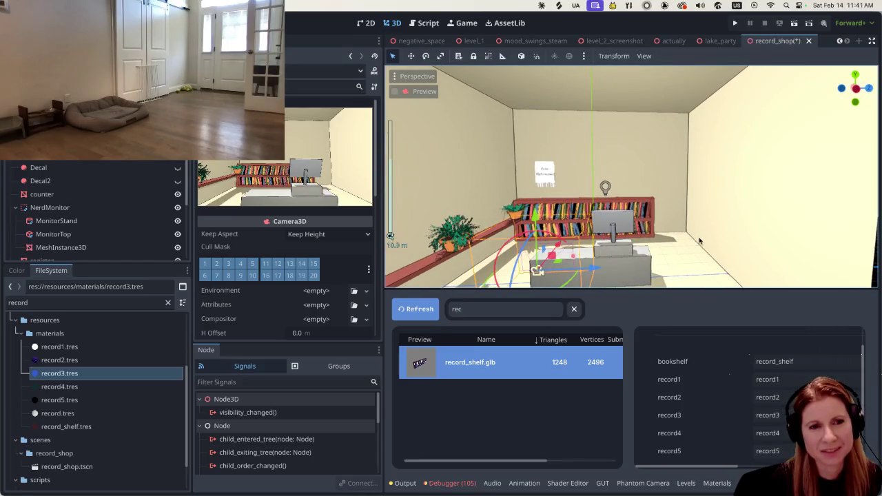
scroll(132, 193, "down", 3)
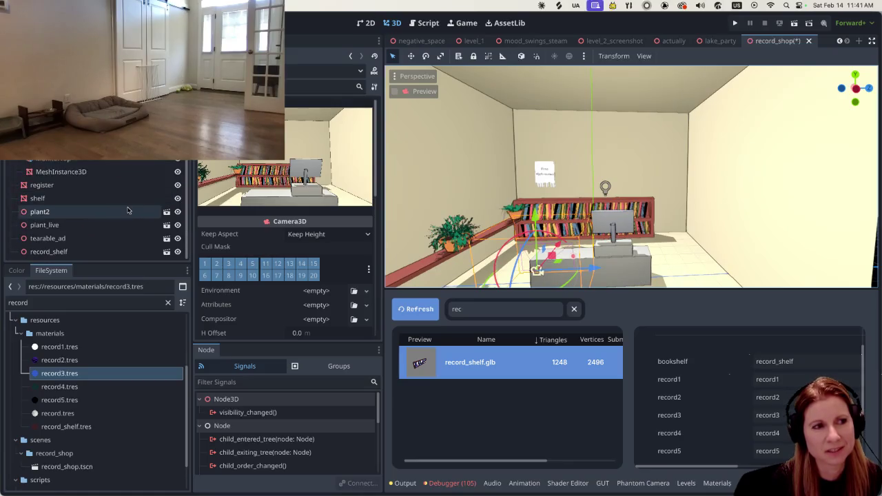
left_click(94, 257)
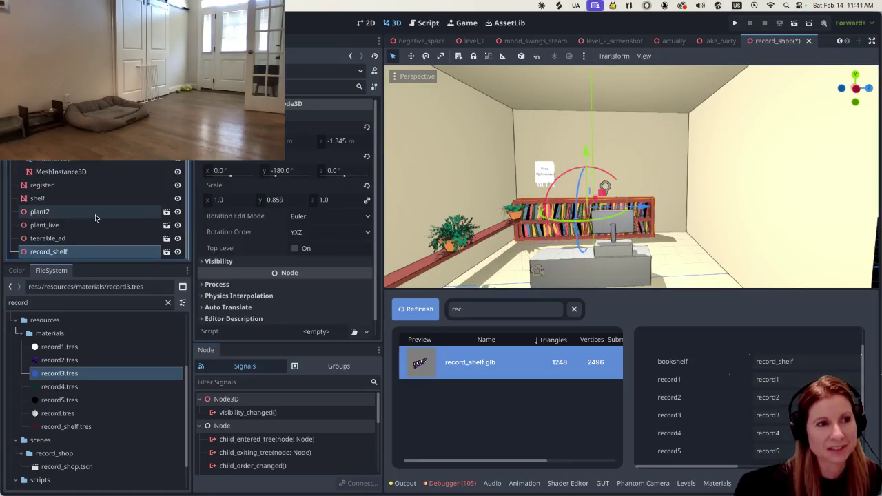
left_click(76, 226)
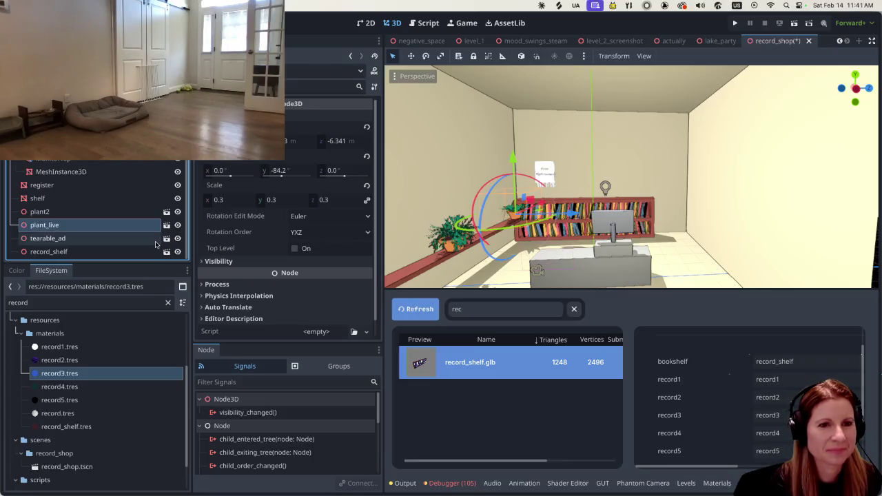
scroll(103, 220, "up", 3)
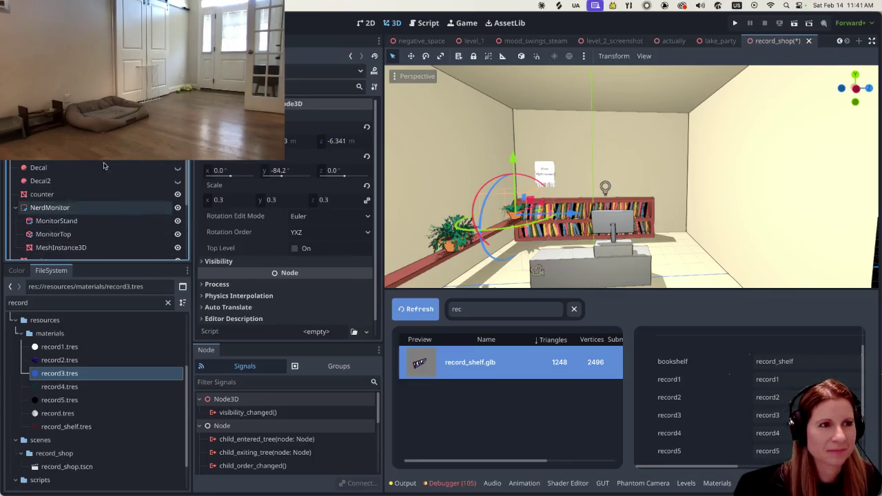
left_click(50, 207)
left_click(538, 270)
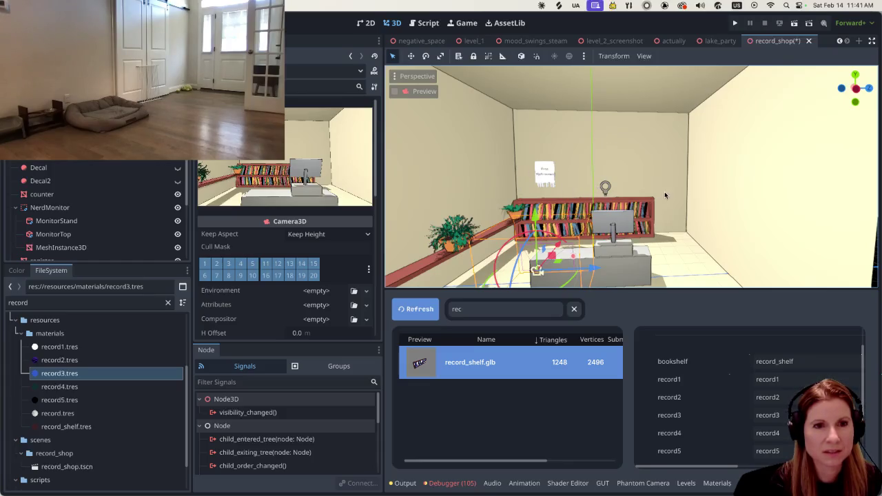
left_click(558, 216)
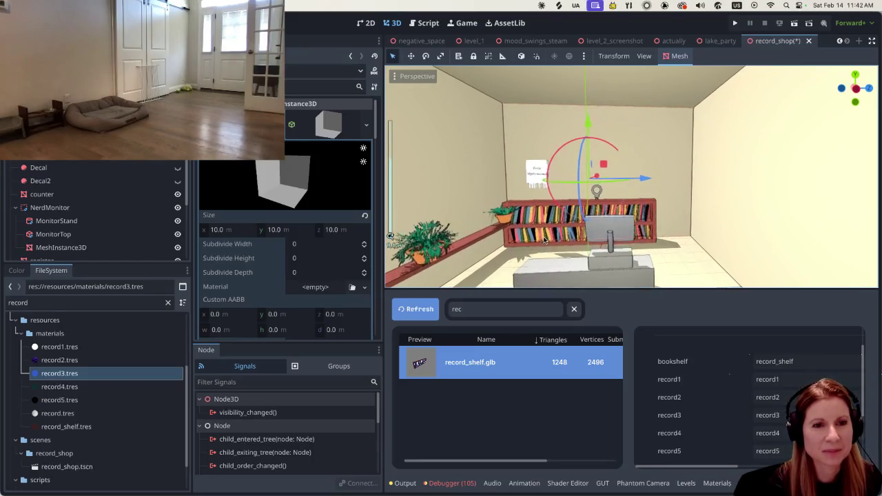
scroll(547, 238, "up", 5)
left_click(662, 249)
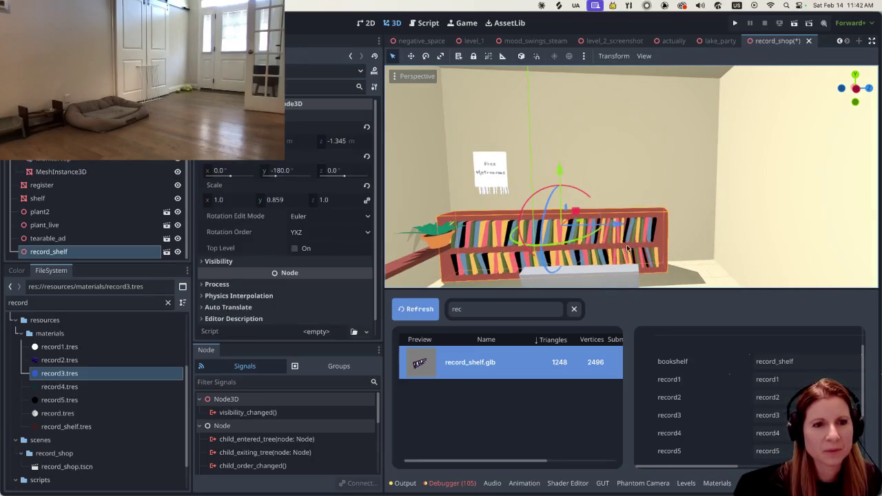
left_click(440, 55)
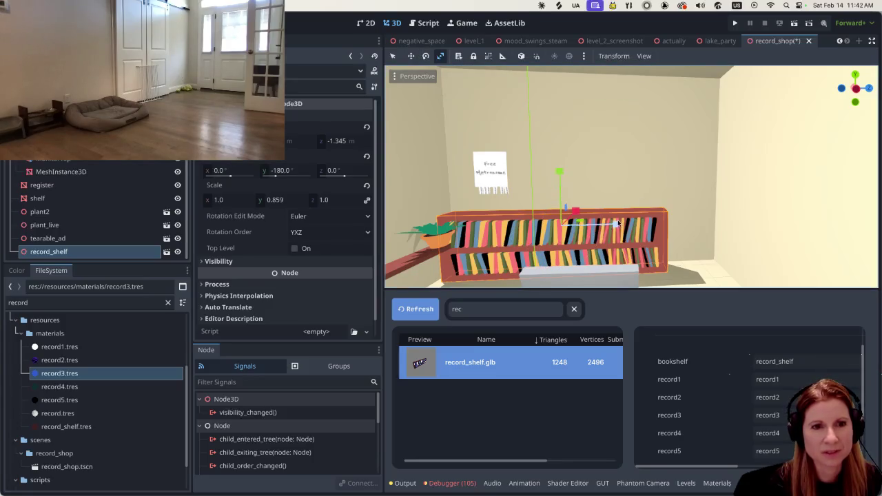
mouse_move(618, 225)
left_mouse_down()
mouse_move(642, 217)
mouse_move(618, 224)
left_mouse_up()
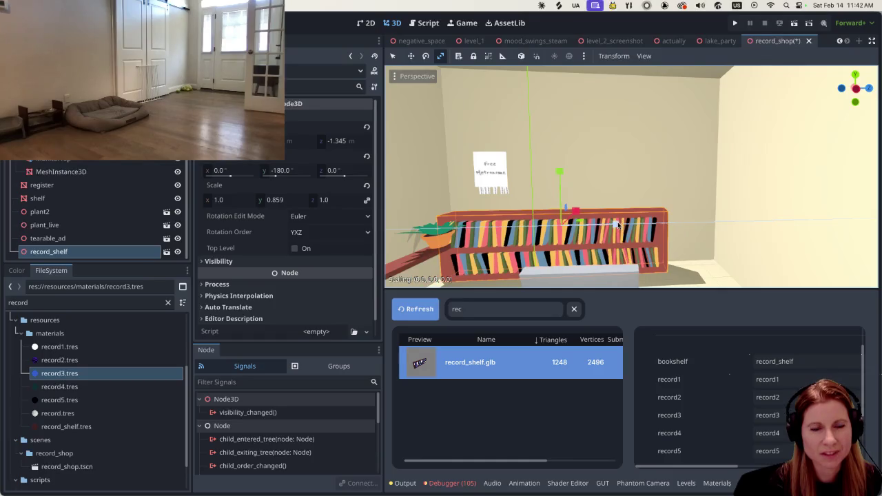
mouse_move(675, 482)
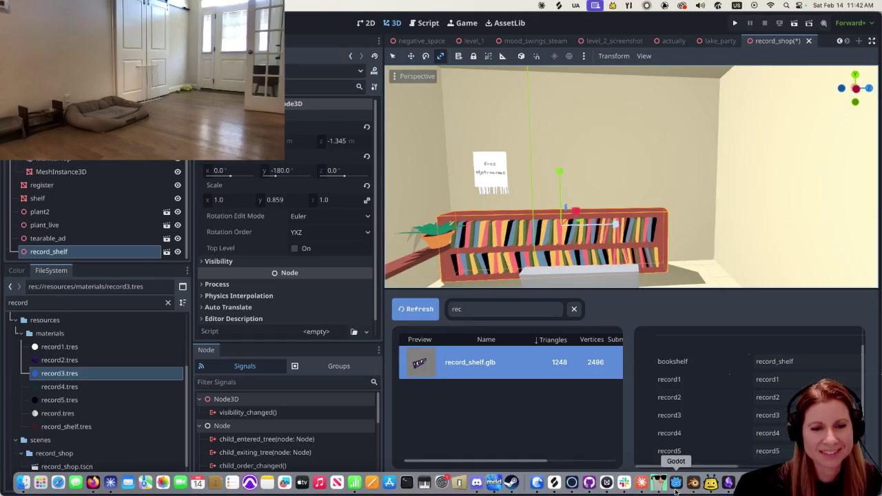
Return to Object Mode in Blender and orbit around the bookshelf
left_click(692, 483)
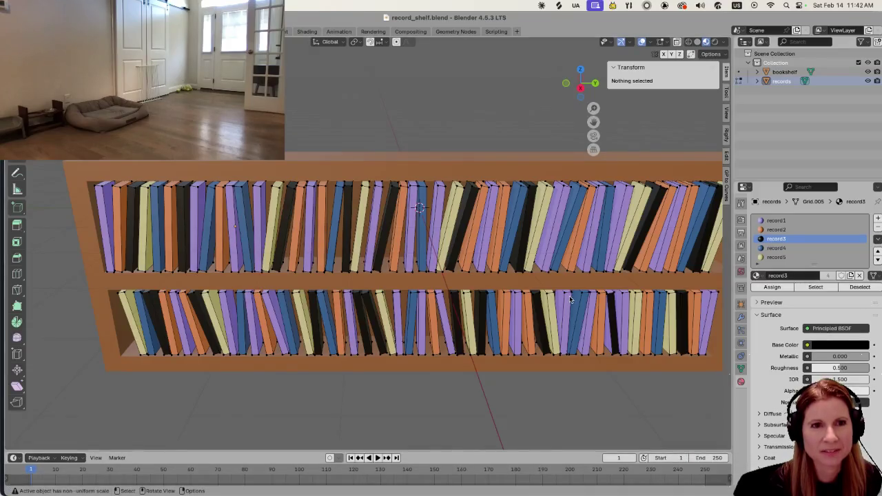
scroll(567, 298, "down", 4)
key("Tab")
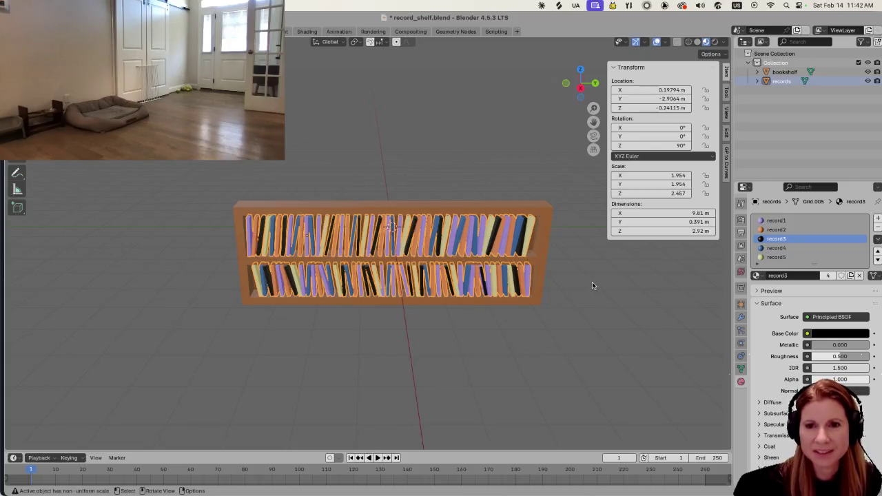
scroll(571, 251, "up", 1)
scroll(572, 248, "up", 1)
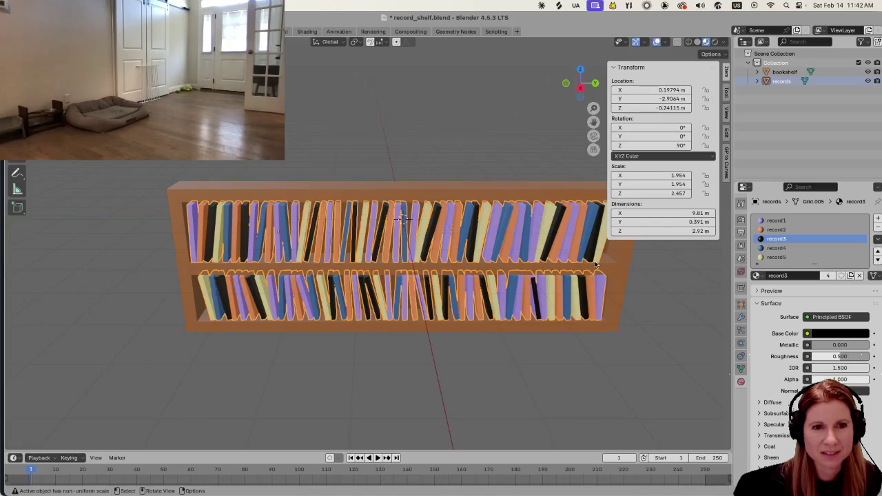
mouse_move(459, 149)
middle_mouse_down()
mouse_move(426, 149)
mouse_move(477, 130)
middle_mouse_up()
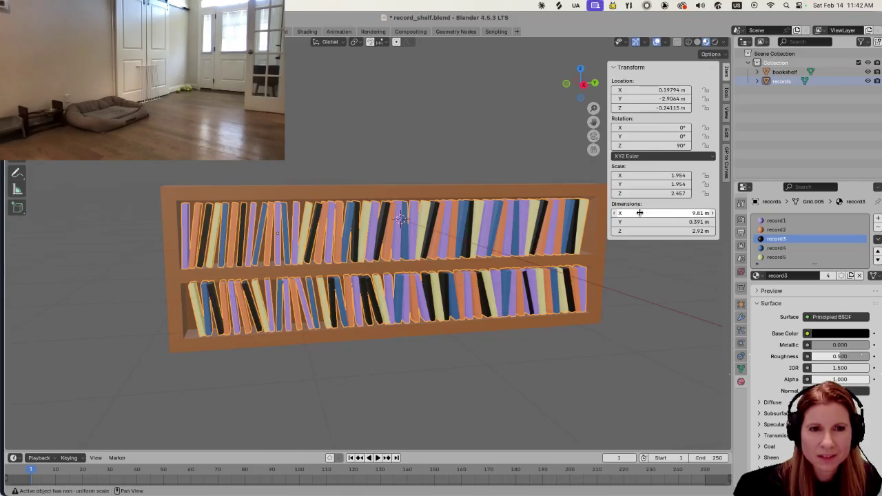
Set the bookshelf and records to an X dimension of 10 m and save
left_click(434, 157)
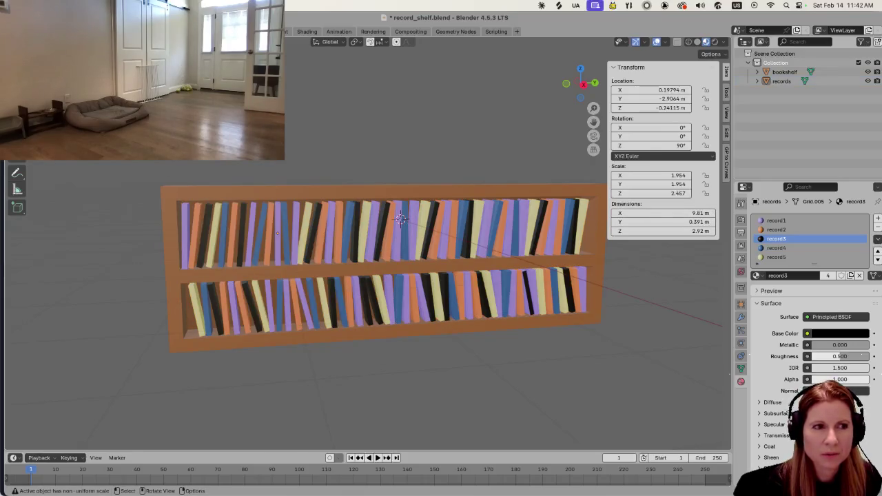
left_click_drag(124, 163, 383, 338)
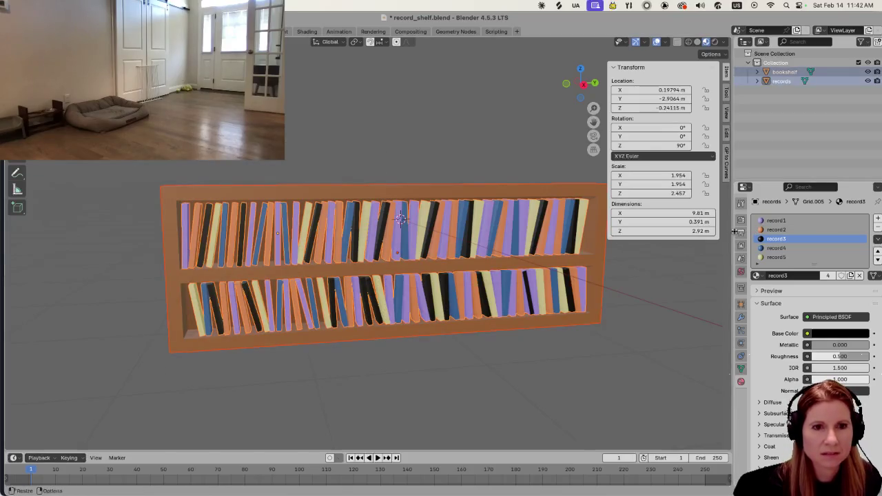
left_click(688, 213)
type("10")
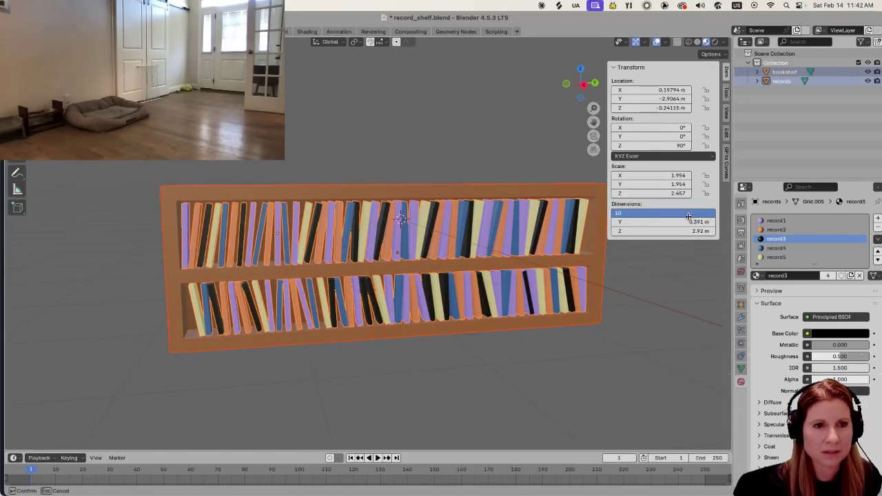
key("Return")
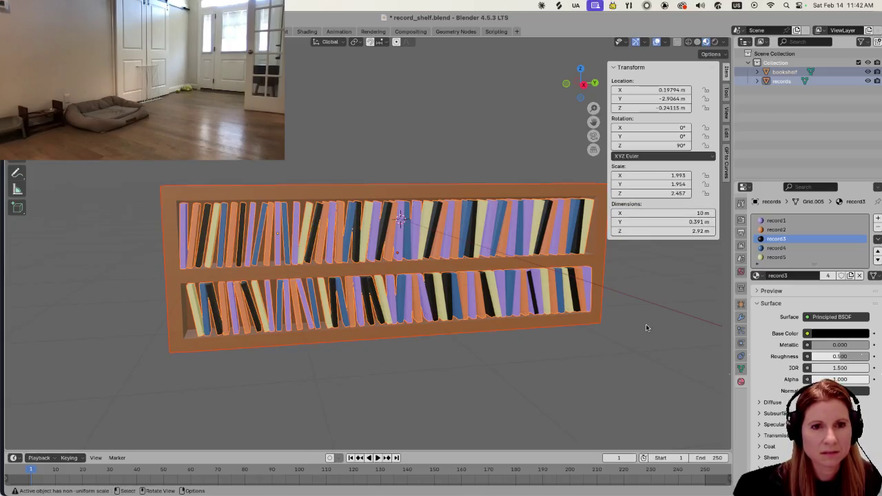
key("ctrl+s")
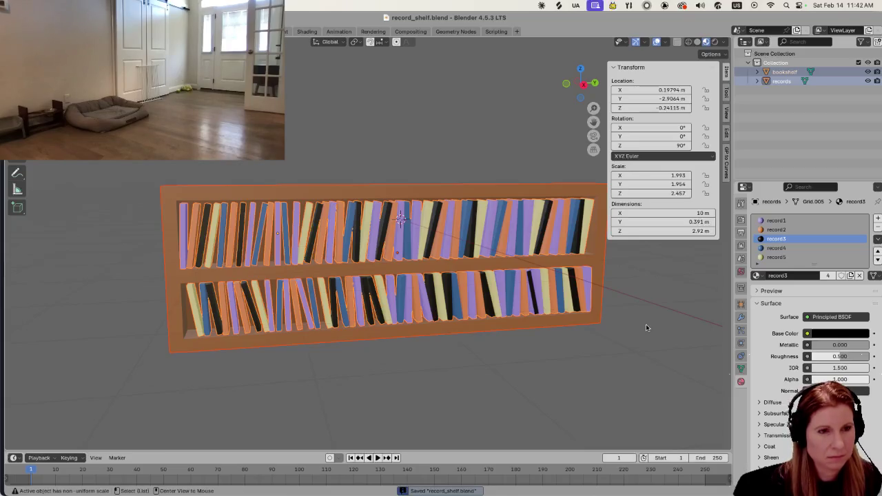
Apply all transforms to every object and save record_shelf.blend again
left_click(646, 327)
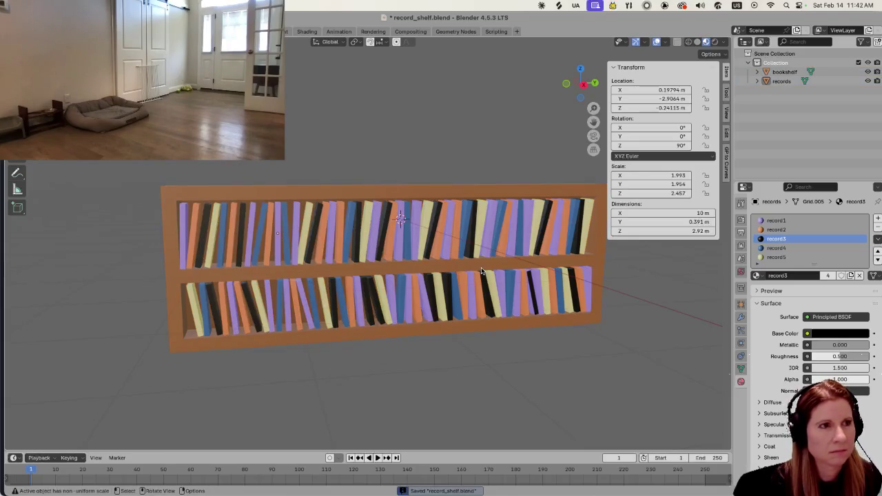
key("a")
key("ctrl+a")
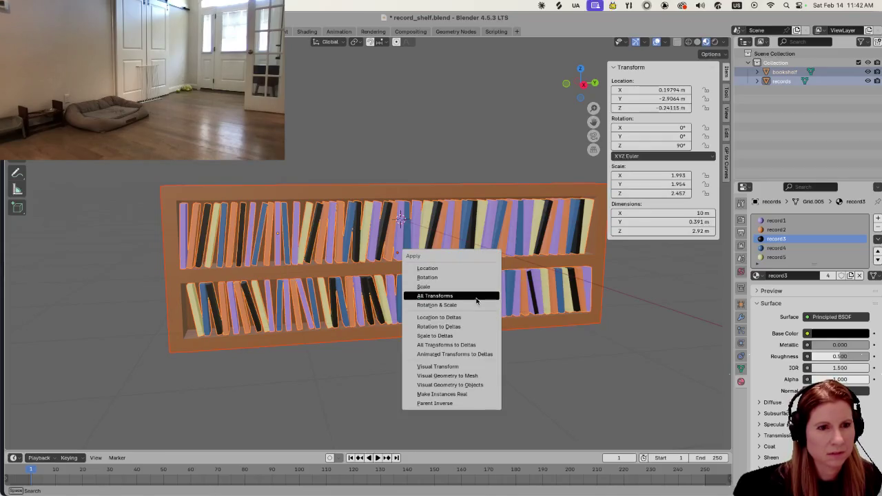
left_click(434, 296)
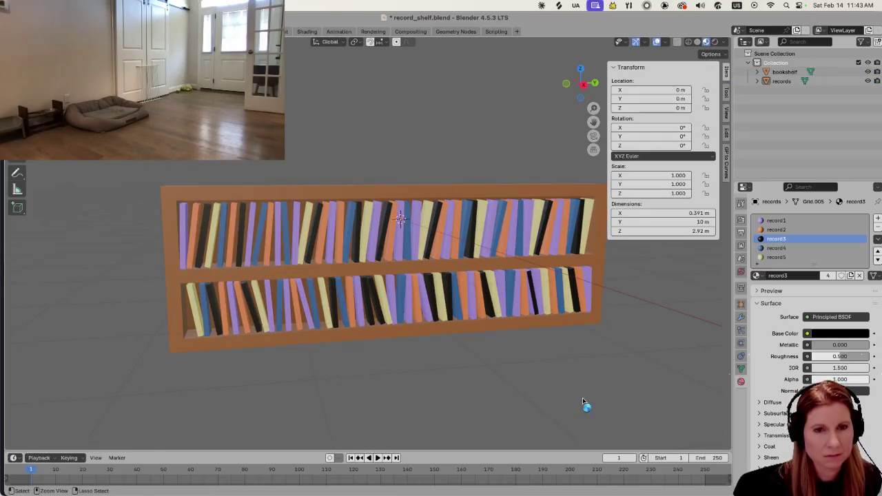
key("ctrl+s")
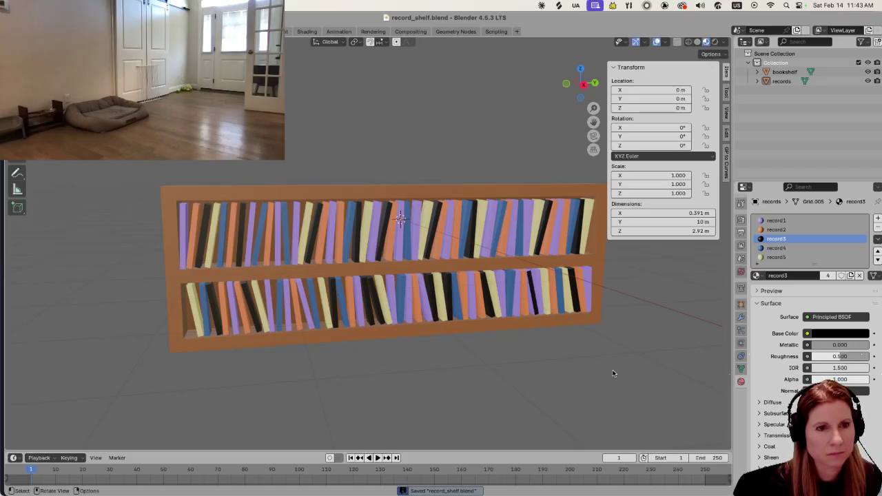
middle_click_drag(629, 366, 615, 354)
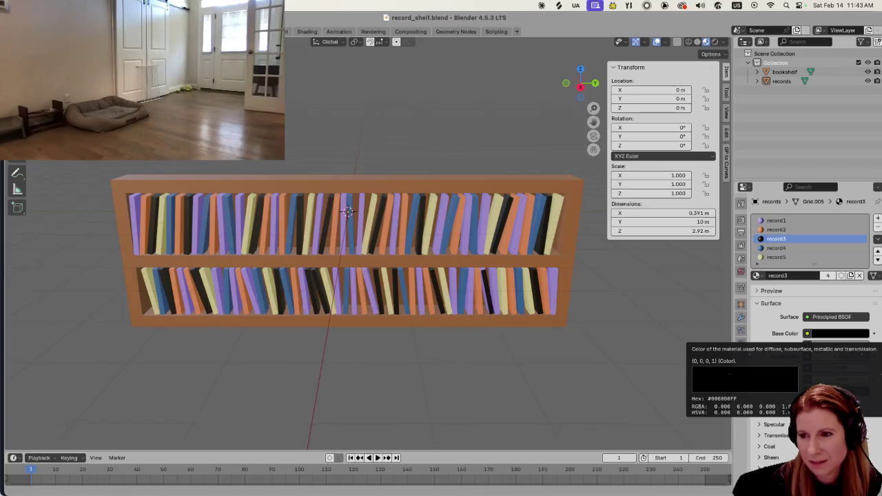
key("super+Tab")
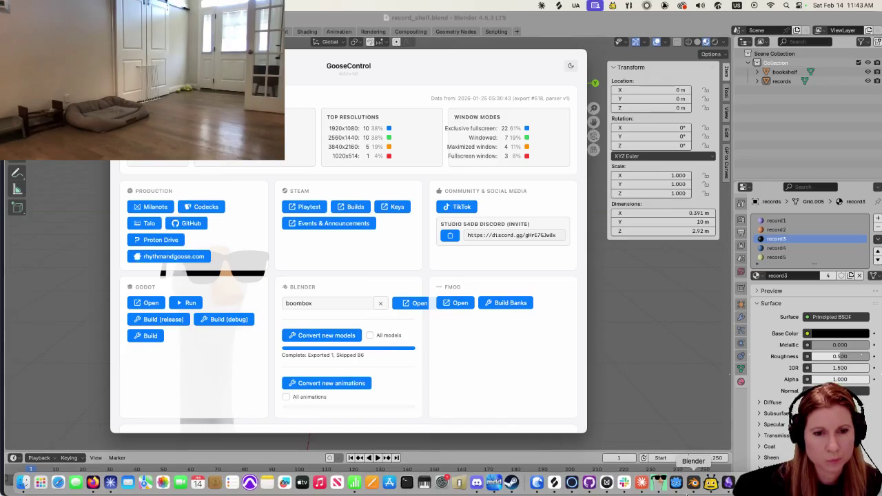
Return to Godot's record_shop scene once GooseControl reports 1 model exported
left_click(676, 483)
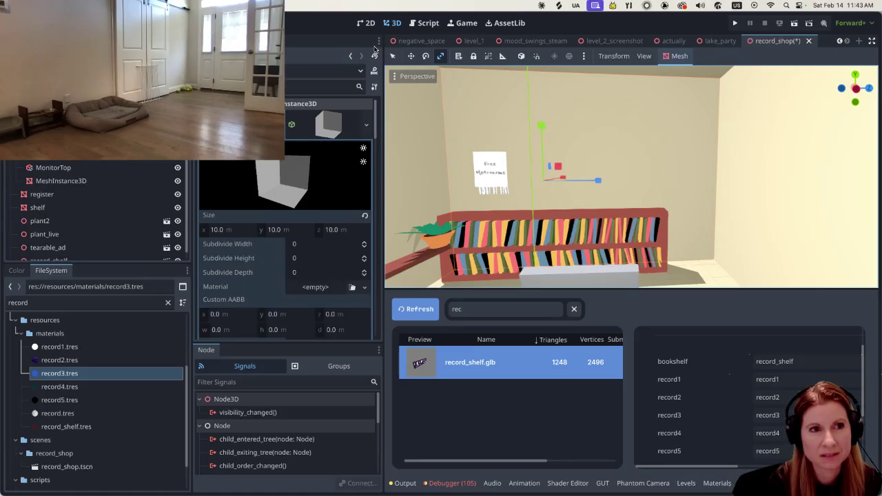
Orbit to face the record shelf head-on and select it in the viewport
left_click(392, 56)
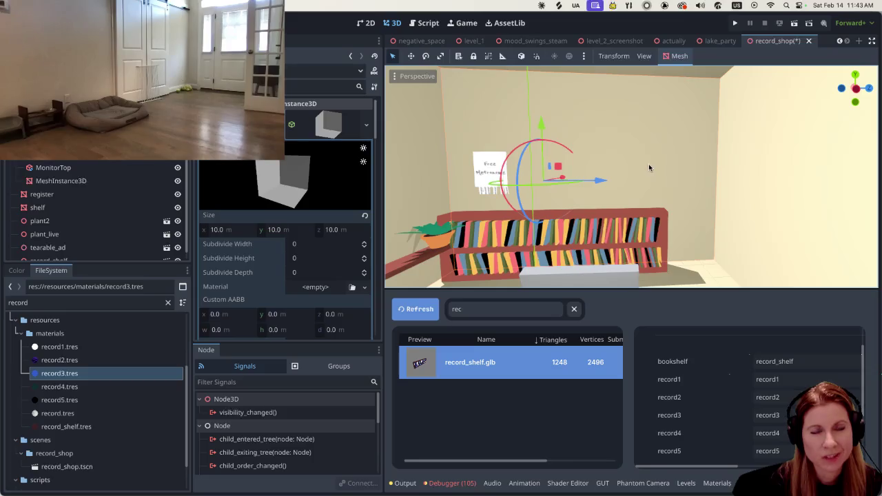
scroll(649, 167, "up", 3)
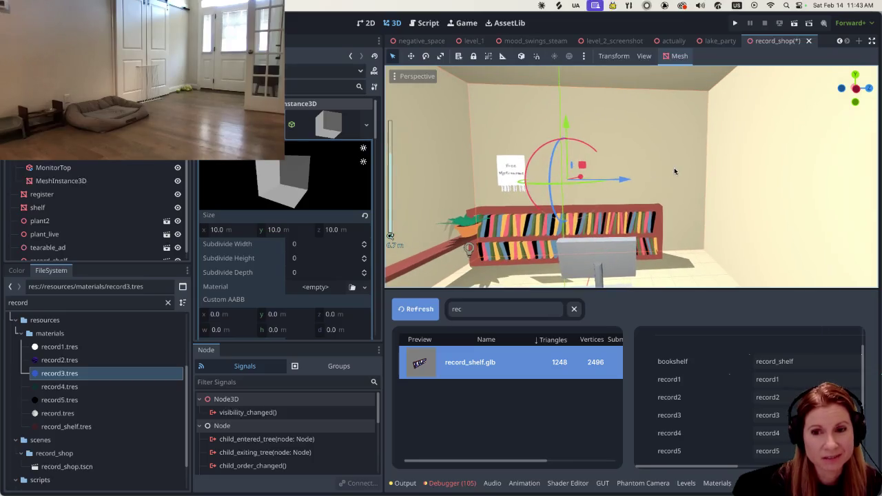
middle_click_drag(674, 170, 636, 222)
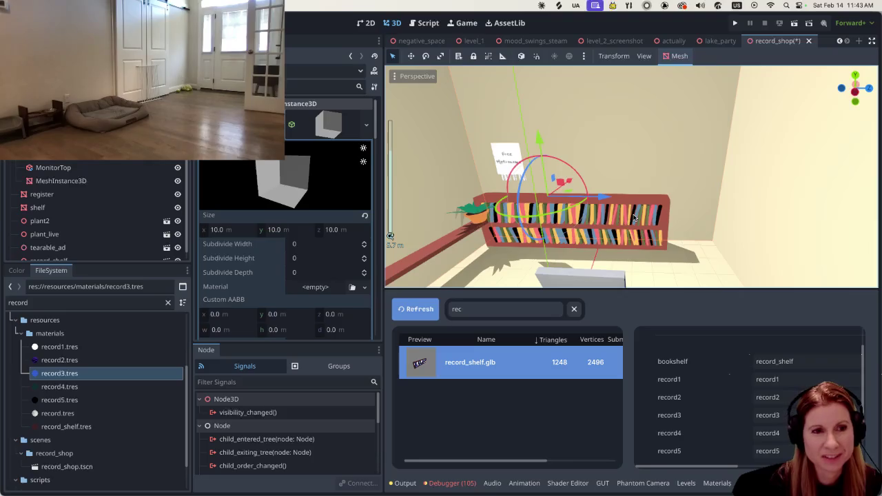
scroll(635, 222, "up", 2)
middle_click_drag(636, 221, 652, 238)
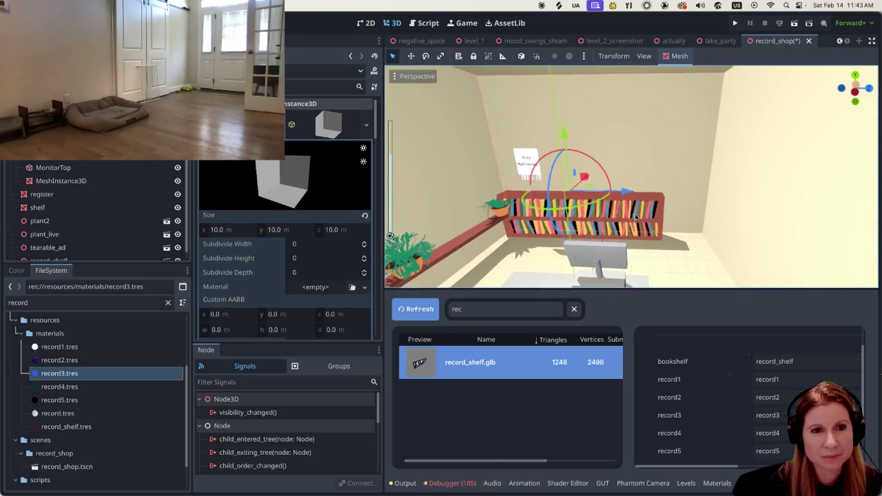
scroll(652, 240, "up", 2)
left_click(652, 237)
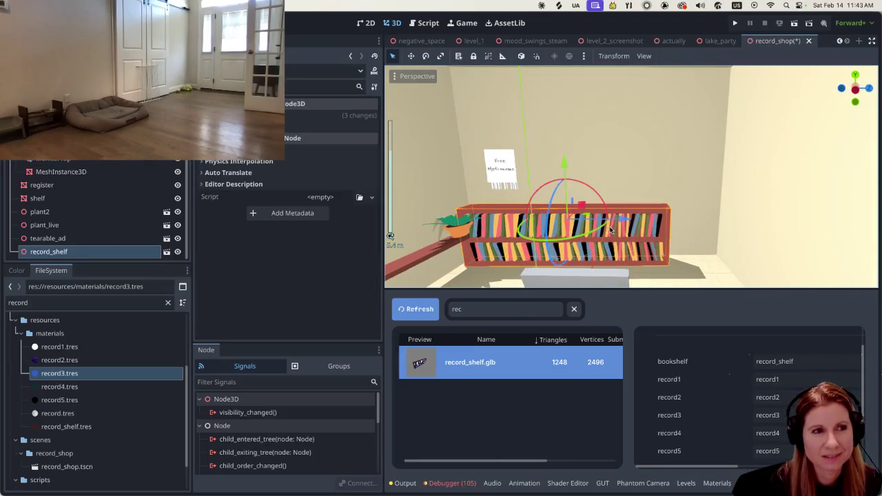
middle_click_drag(622, 227, 631, 246)
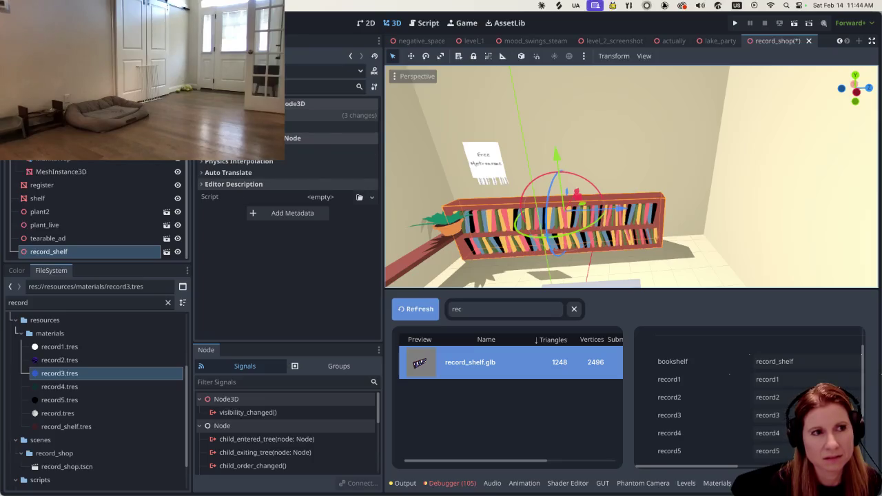
Review record_shelf's Transform properties, then bring record_shelf.blend in Blender forward
left_click(235, 116)
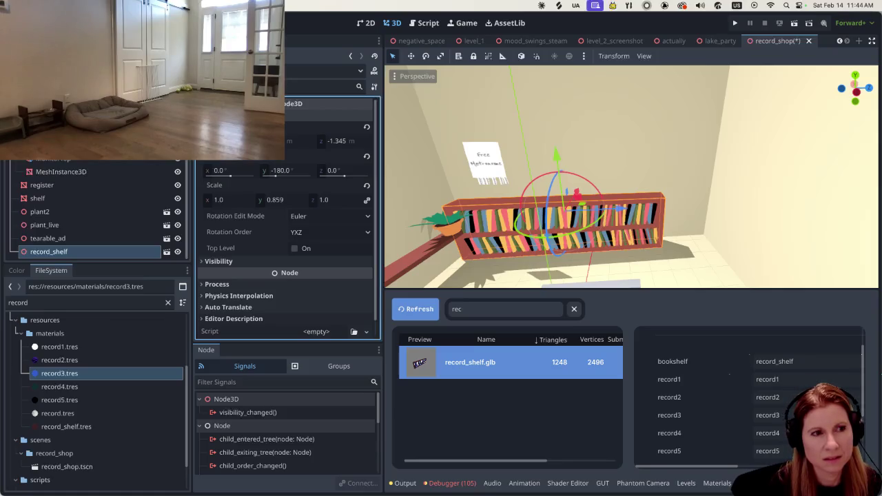
left_click(552, 137)
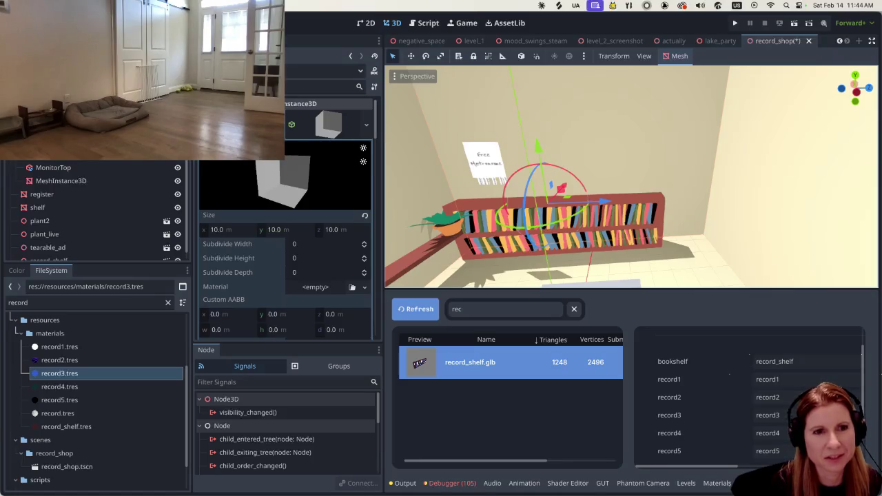
left_click(597, 244)
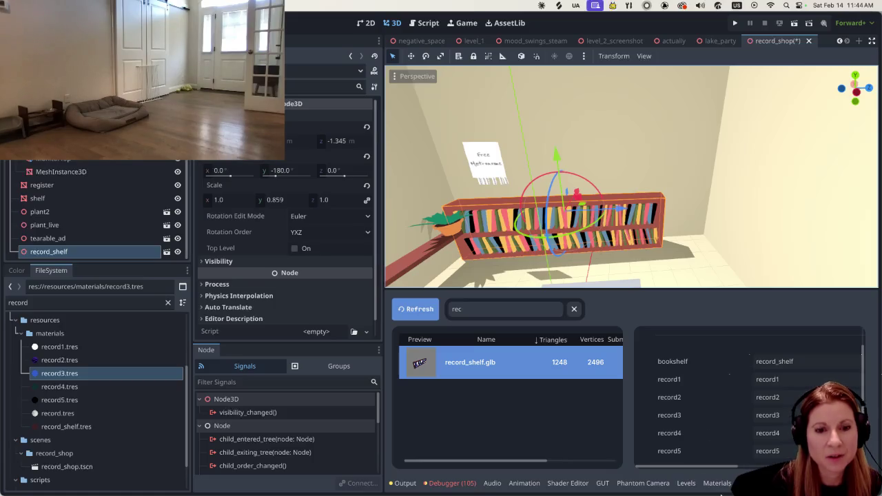
left_click(694, 483)
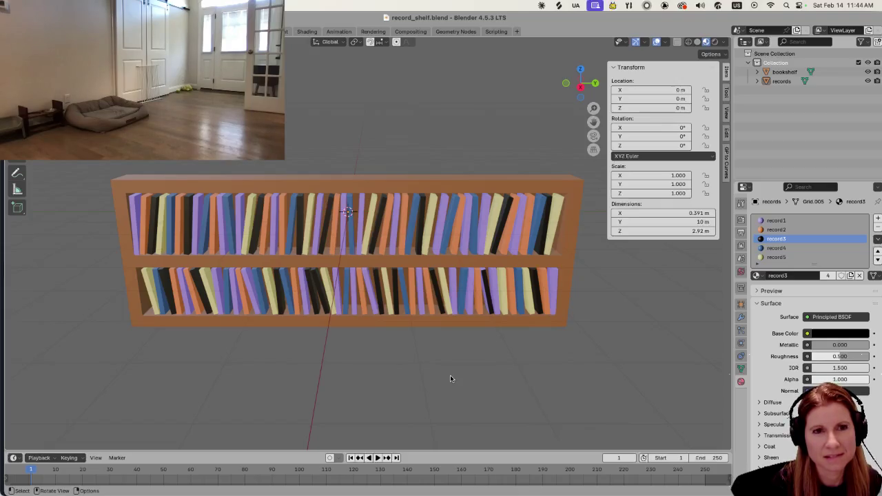
Inspect the bookshelf's 0.8 × 10.6 × 3.6 m dimensions in the Item tab, then return to Godot
left_click(360, 191)
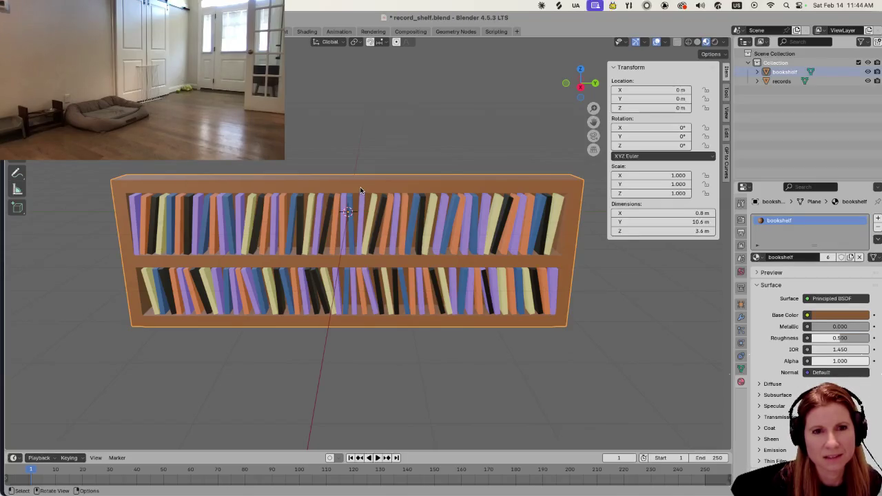
left_click(640, 365)
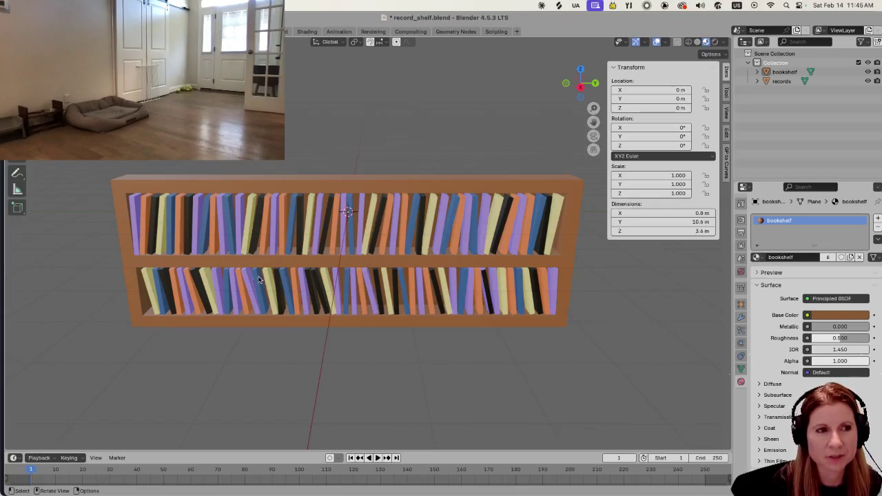
left_click(394, 182)
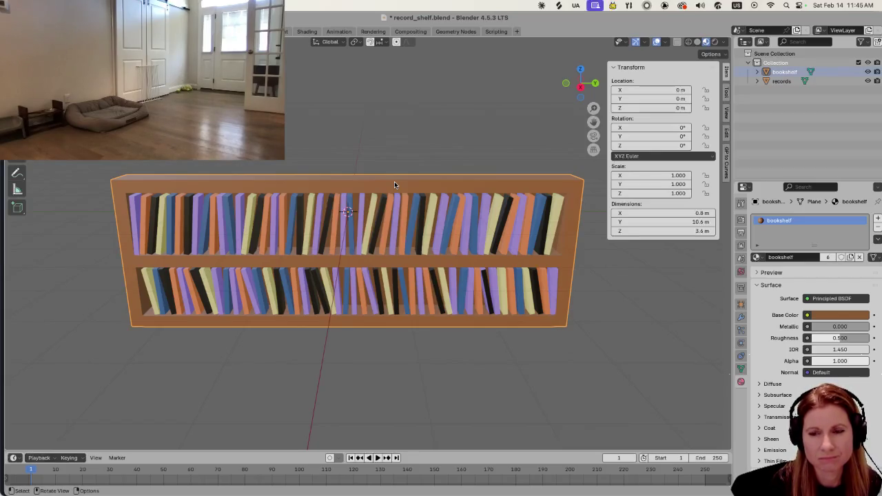
key("a")
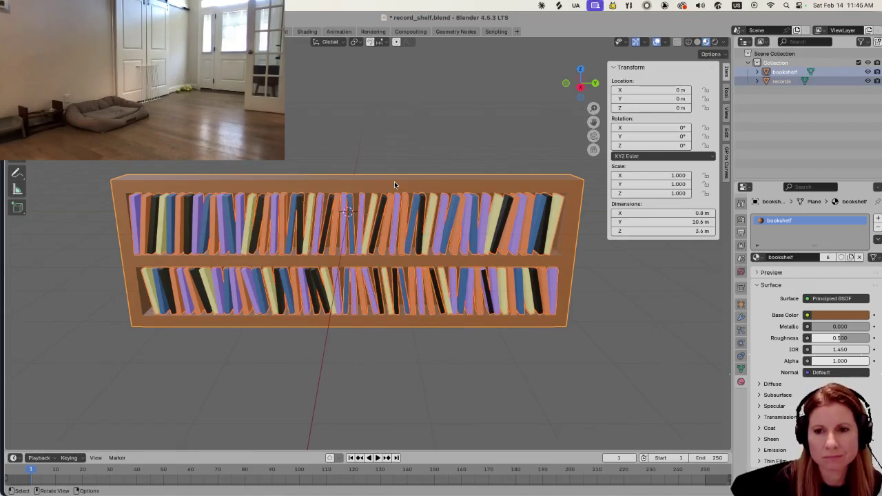
left_click(414, 135)
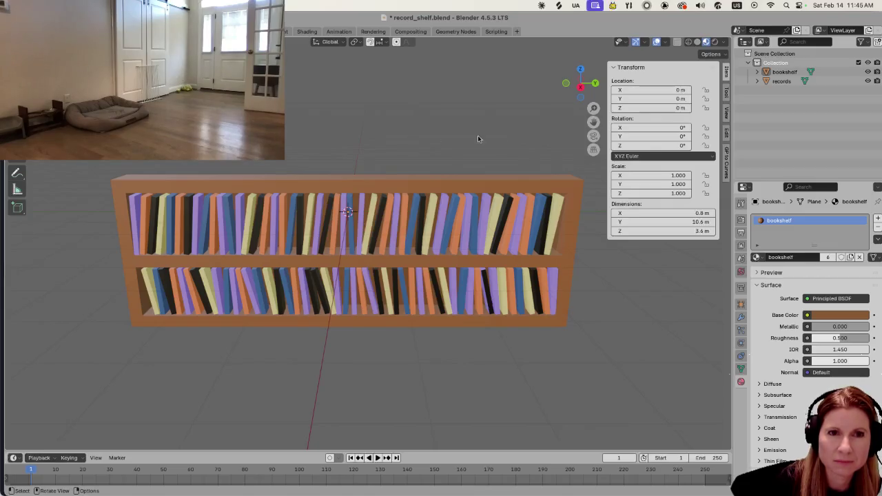
left_click(725, 98)
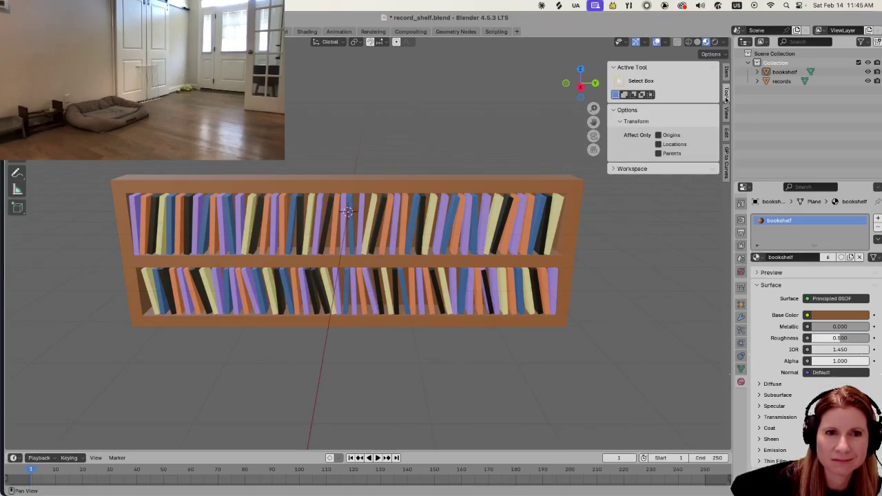
left_click(726, 73)
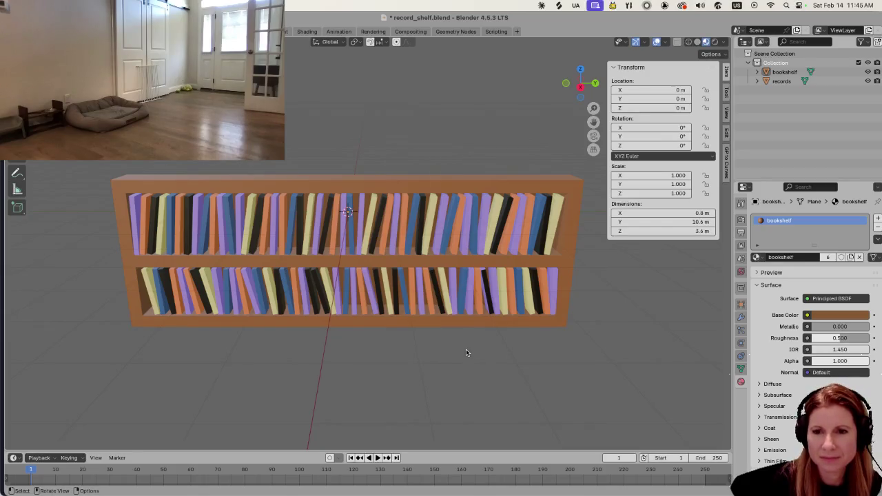
middle_click_drag(411, 357, 411, 345)
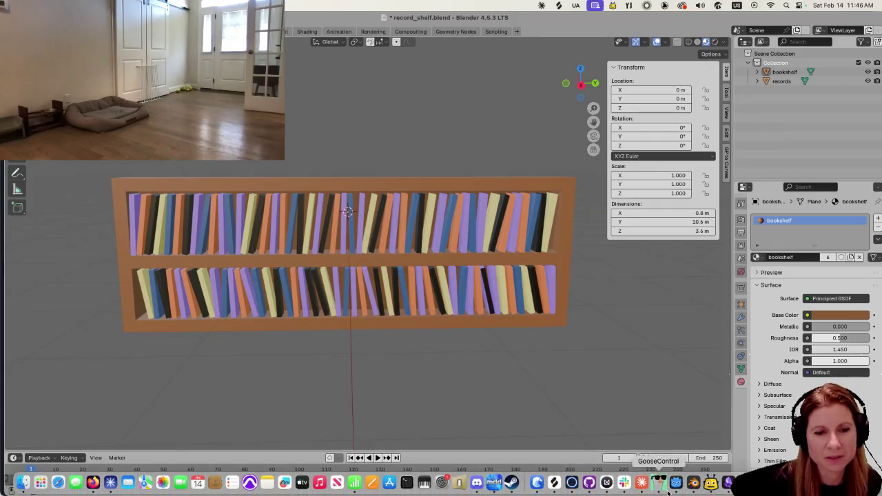
left_click(676, 482)
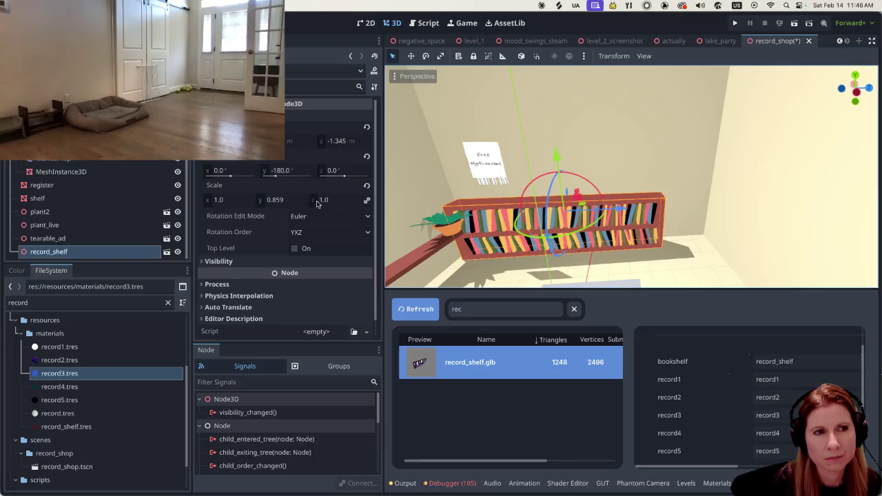
left_click(279, 203)
type("1")
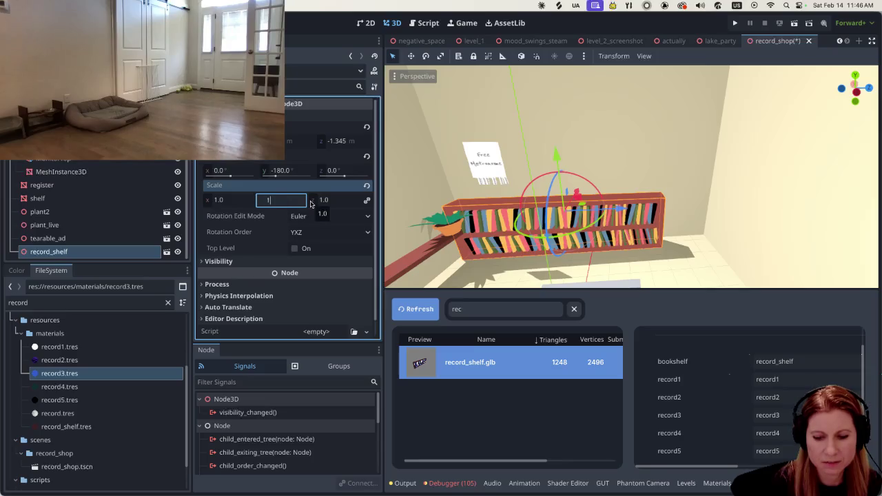
key("Return")
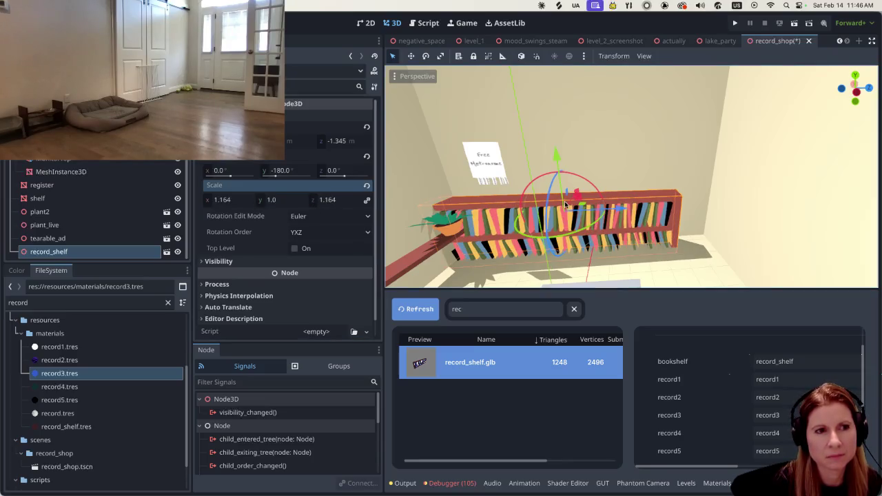
left_click(327, 200)
type("1")
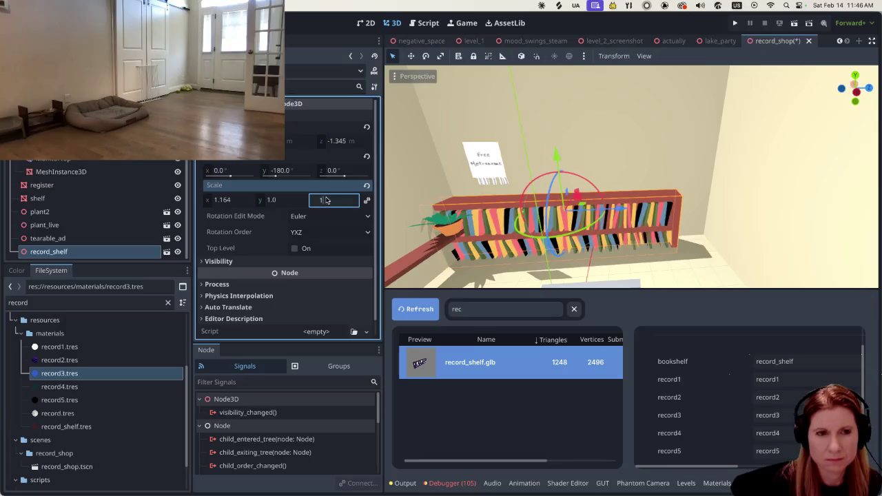
key("Return")
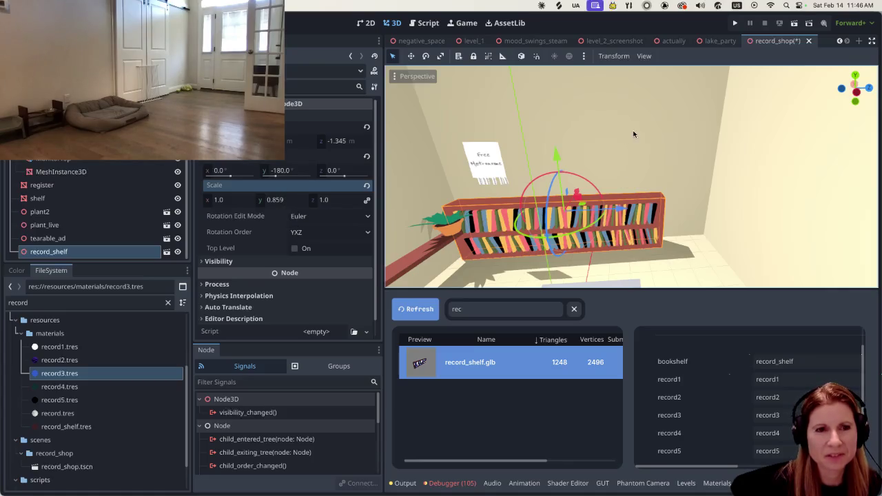
scroll(474, 218, "up", 2)
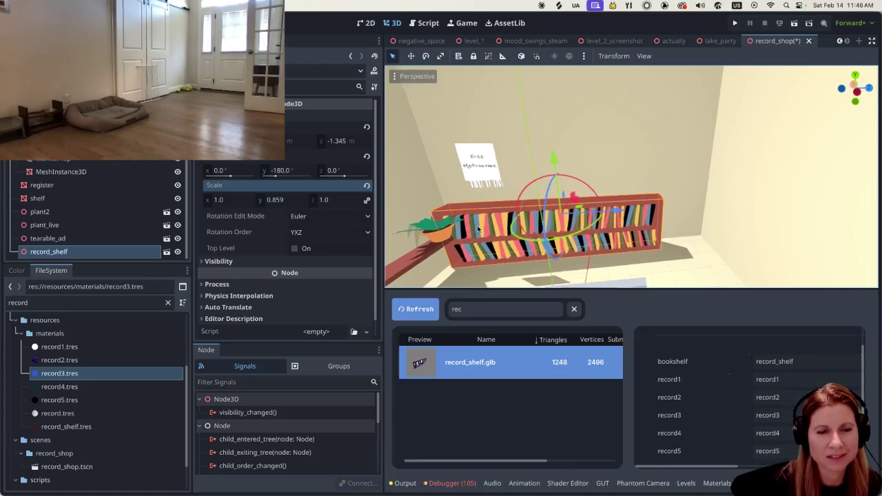
scroll(479, 210, "up", 2)
scroll(482, 208, "up", 1)
scroll(510, 210, "down", 1)
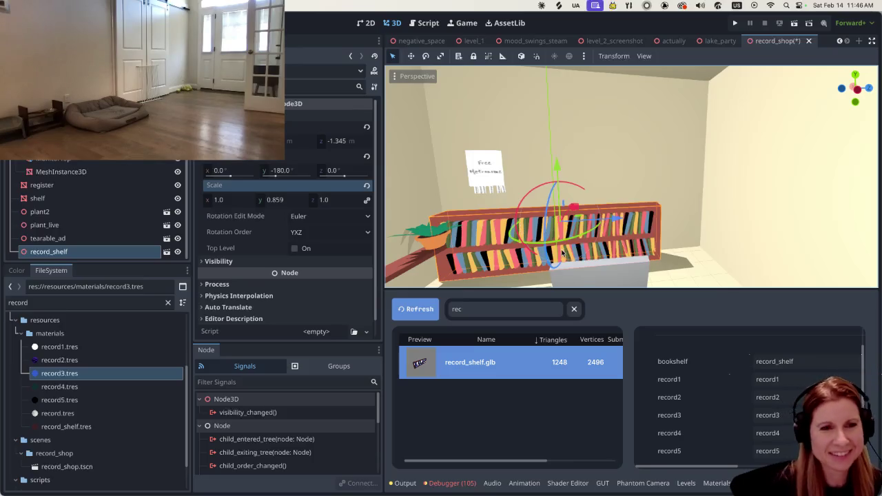
mouse_move(659, 228)
middle_mouse_down()
mouse_move(508, 250)
mouse_move(663, 218)
mouse_move(668, 205)
mouse_move(666, 219)
middle_mouse_up()
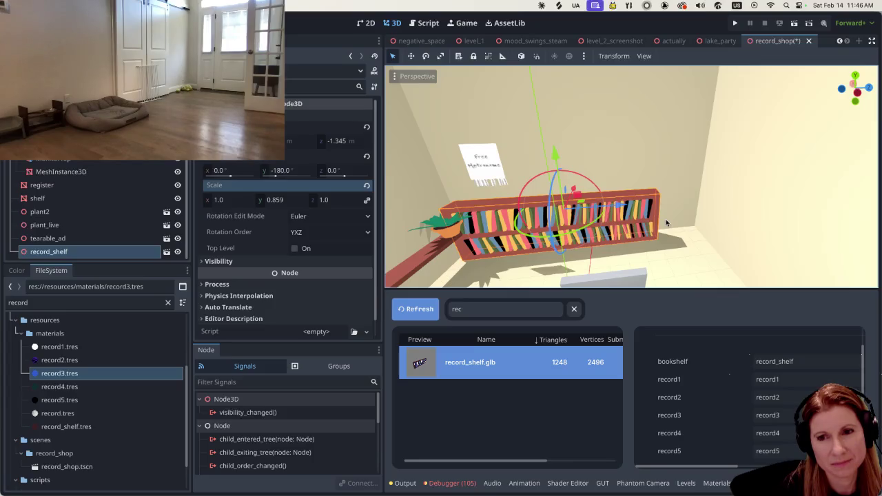
mouse_move(667, 223)
middle_mouse_down()
mouse_move(620, 241)
mouse_move(638, 238)
middle_mouse_up()
scroll(590, 260, "down", 2)
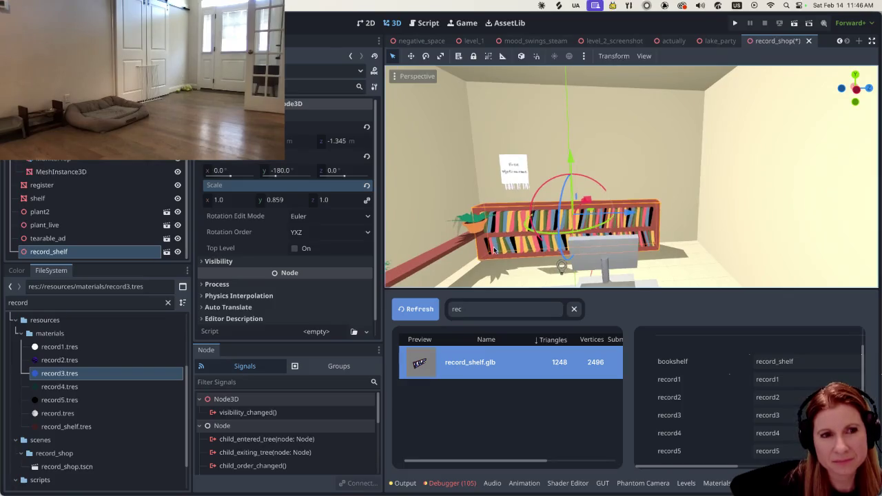
scroll(638, 238, "up", 2)
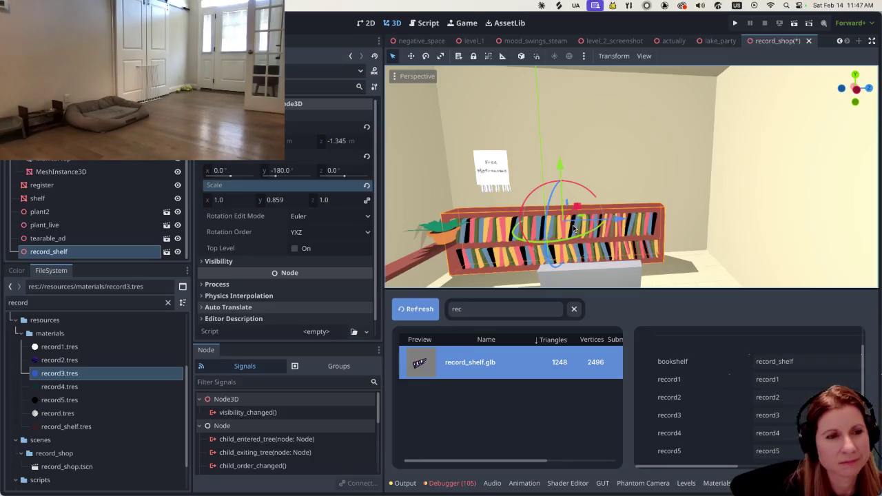
scroll(596, 254, "down", 2)
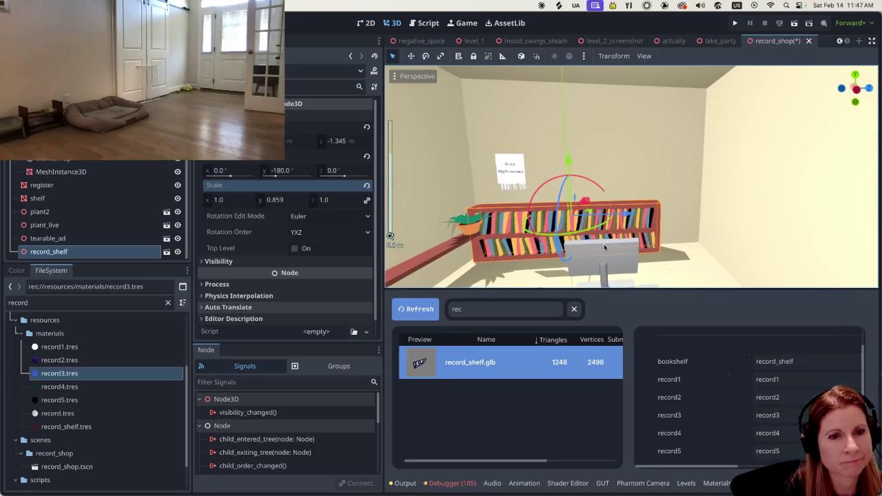
scroll(601, 241, "up", 2)
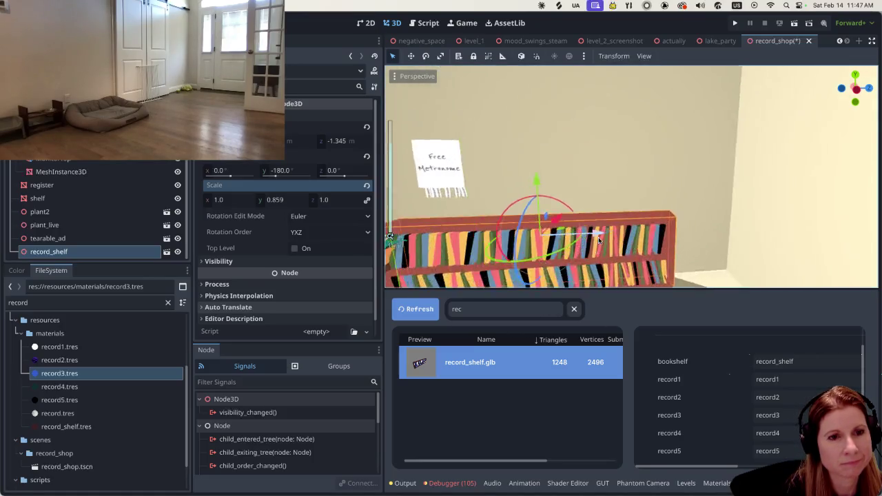
scroll(587, 238, "up", 2)
scroll(586, 238, "down", 1)
scroll(582, 242, "down", 2)
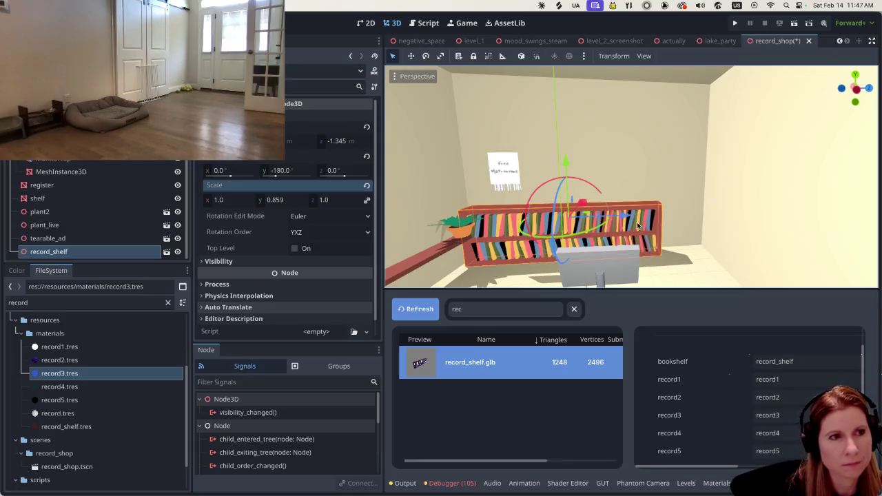
mouse_move(630, 219)
left_mouse_down()
mouse_move(656, 218)
mouse_move(637, 223)
mouse_move(649, 222)
left_mouse_up()
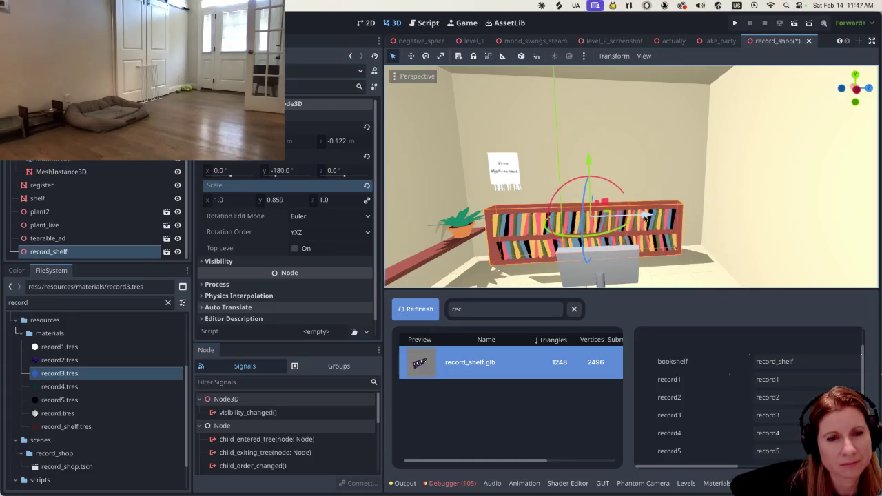
left_click_drag(644, 216, 628, 220)
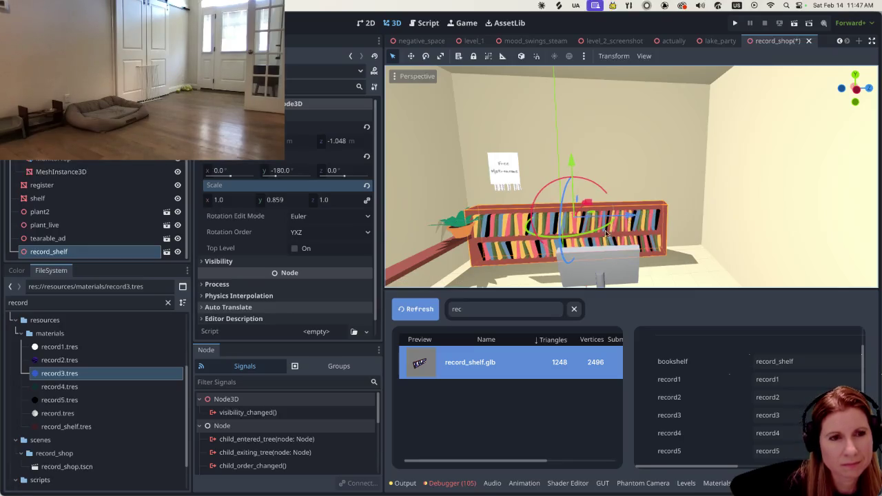
mouse_move(624, 222)
middle_mouse_down()
mouse_move(603, 239)
mouse_move(501, 236)
mouse_move(510, 240)
mouse_move(527, 239)
mouse_move(472, 217)
middle_mouse_up()
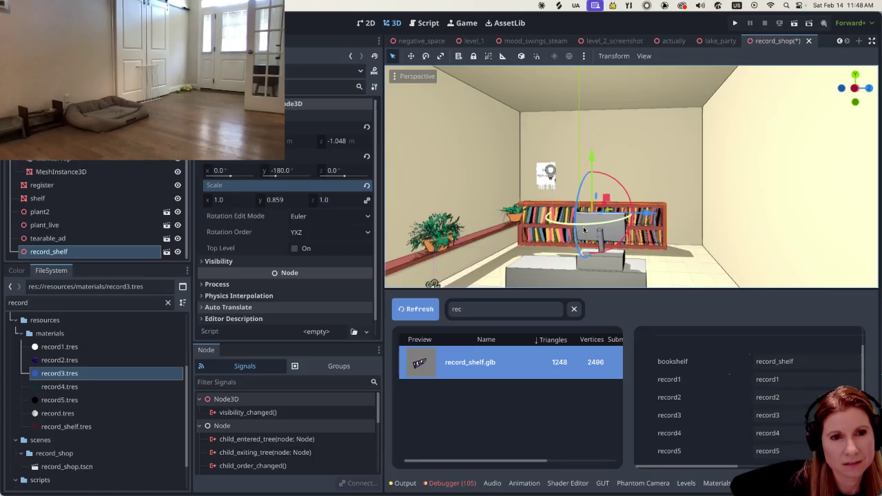
middle_click_drag(583, 226, 541, 234)
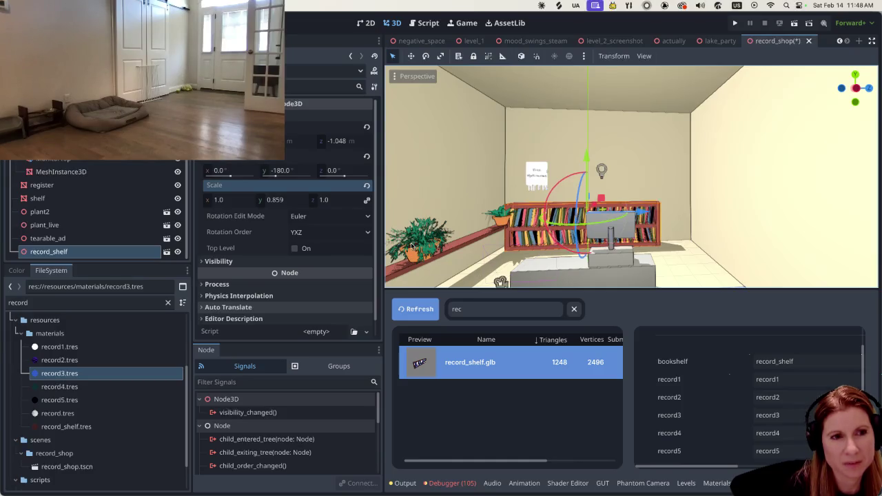
left_click(510, 260)
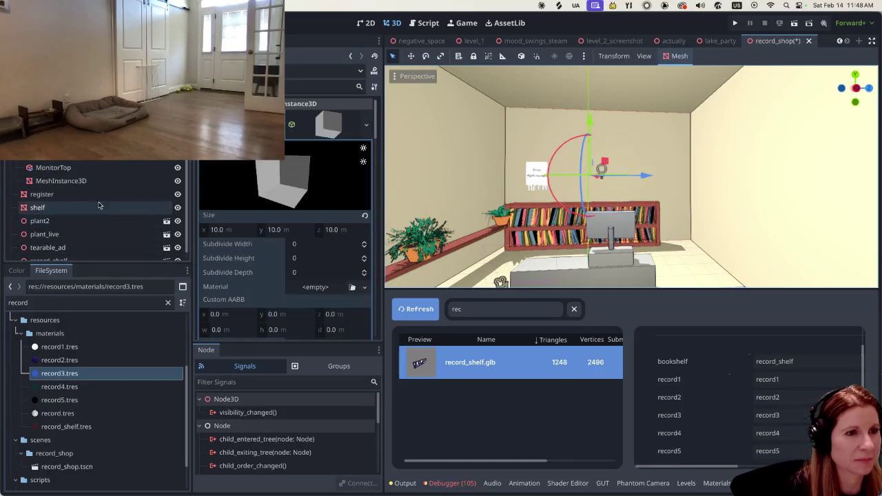
scroll(100, 214, "down", 1)
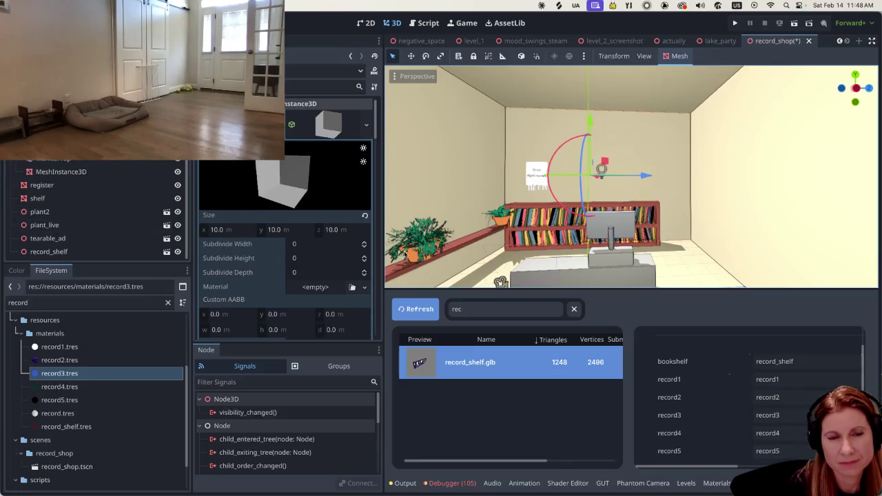
scroll(554, 223, "up", 3)
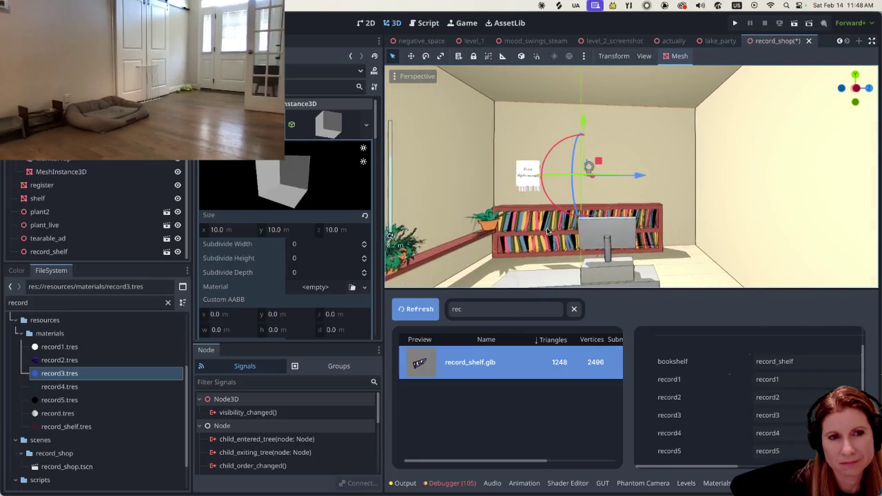
scroll(554, 222, "down", 2)
middle_click_drag(565, 224, 561, 246)
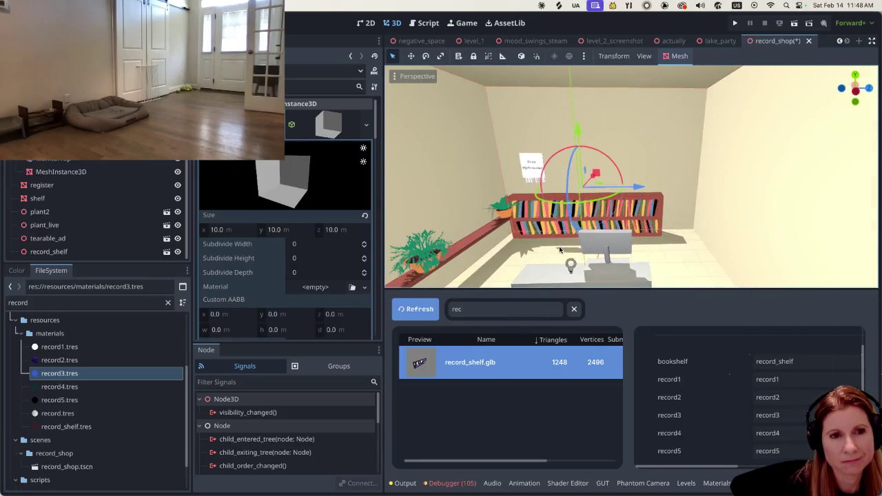
scroll(562, 246, "up", 3)
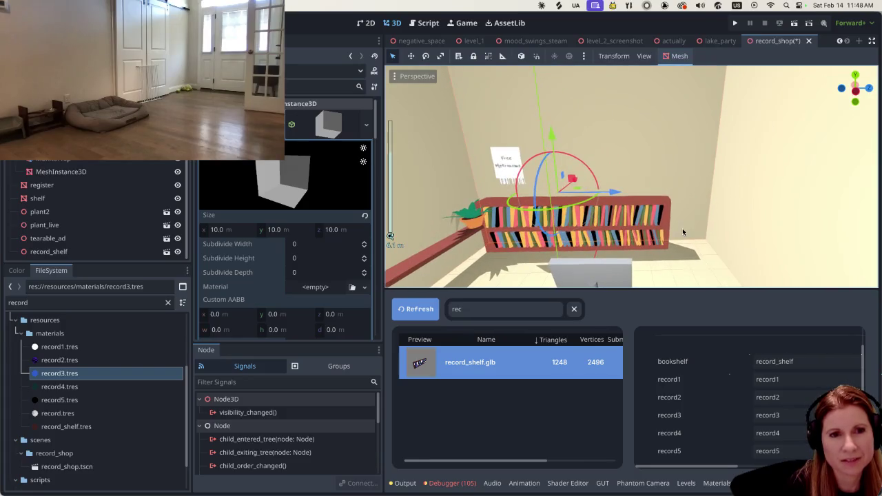
left_click(648, 232)
scroll(549, 239, "up", 3)
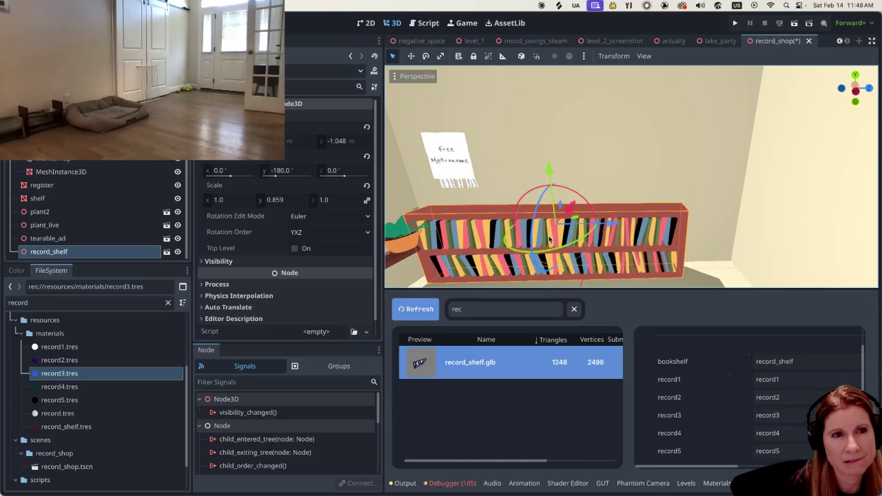
left_click(502, 58)
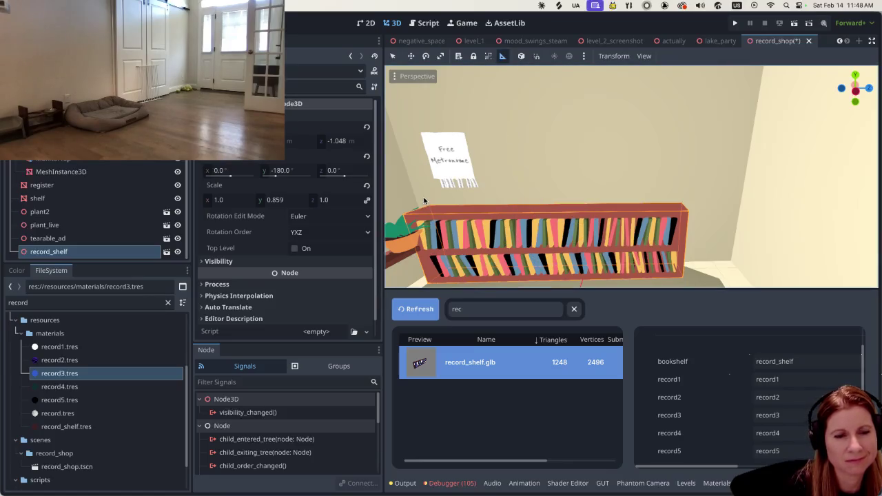
left_click_drag(425, 196, 681, 200)
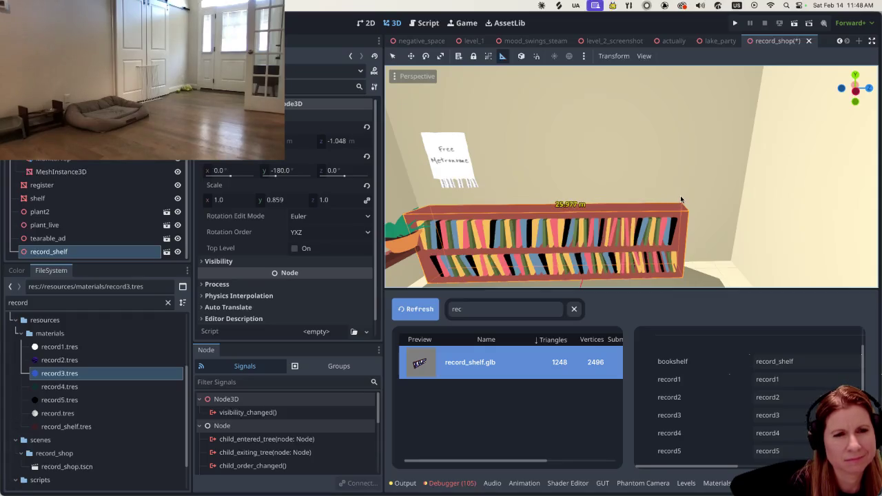
left_click_drag(680, 199, 680, 199)
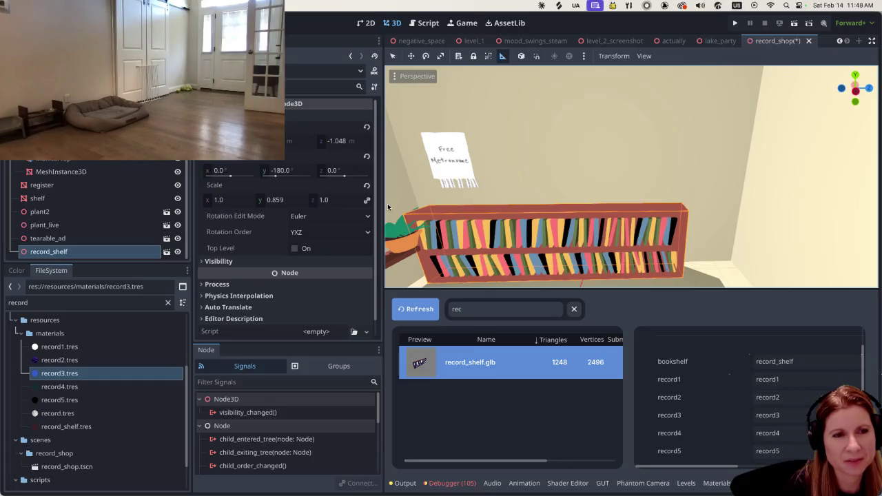
left_click_drag(429, 204, 687, 211)
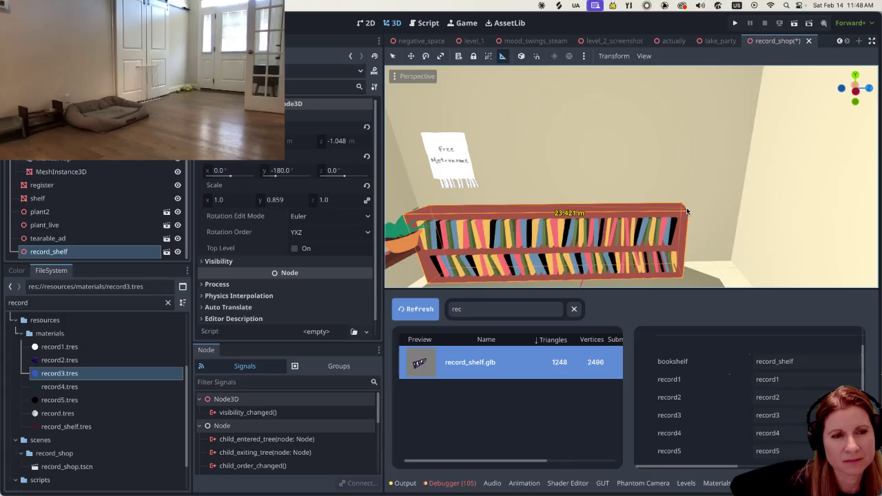
left_click_drag(686, 208, 686, 207)
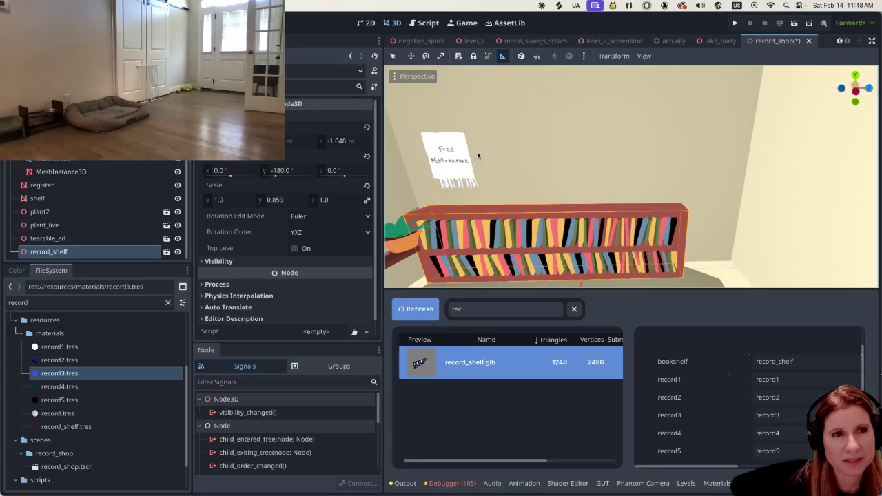
left_click(393, 56)
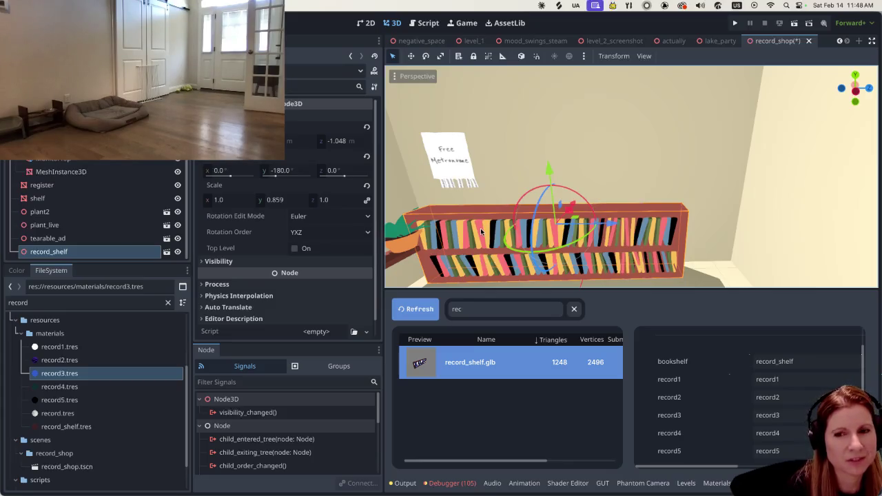
scroll(513, 235, "down", 1)
scroll(513, 235, "down", 1)
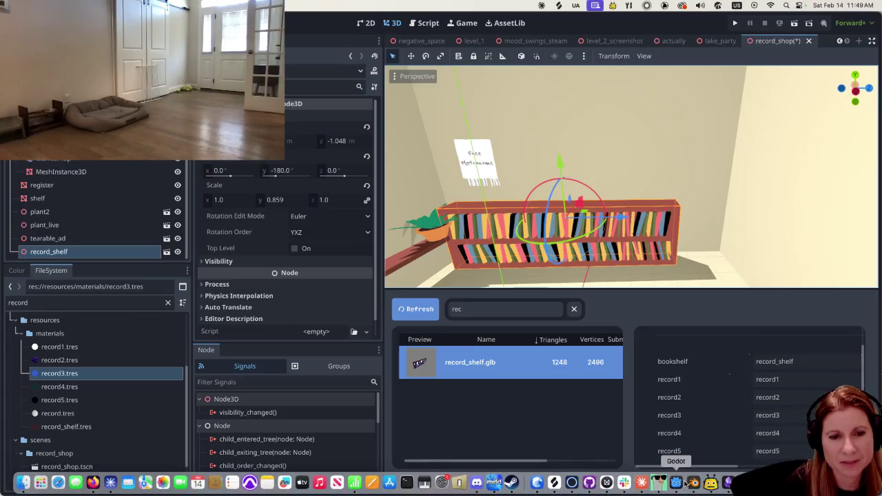
left_click(688, 482)
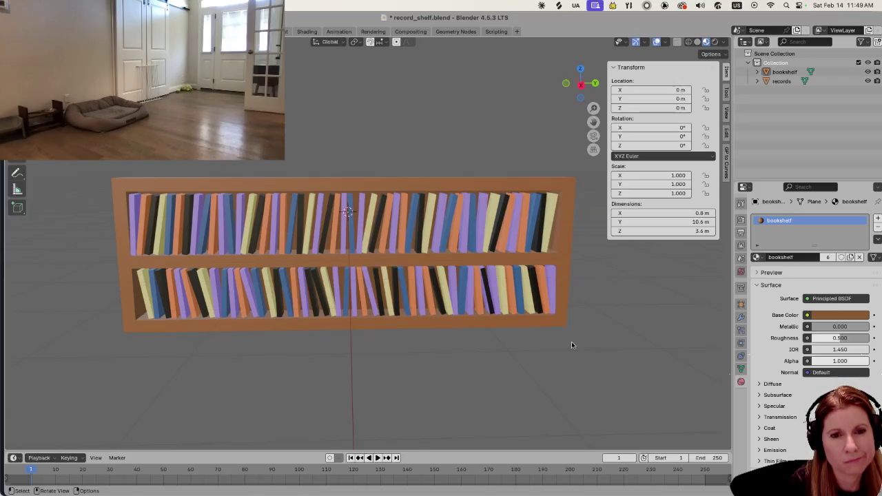
left_click(419, 187)
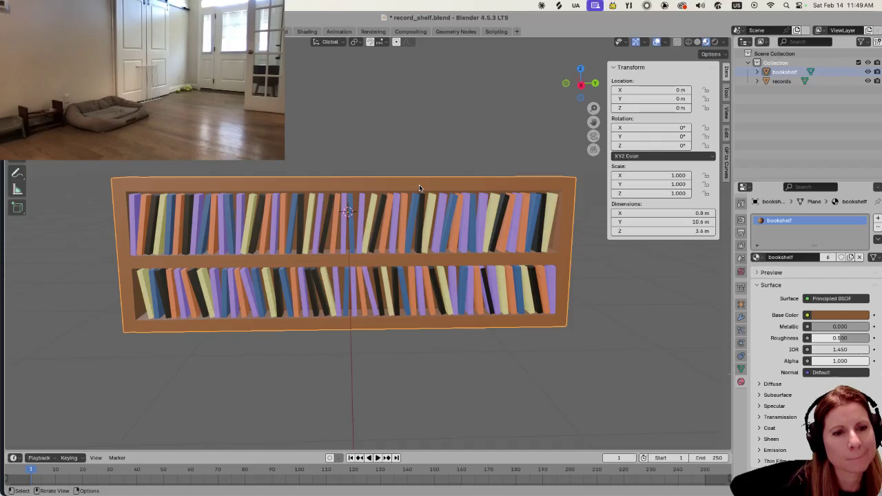
left_click(631, 335)
scroll(628, 336, "down", 3)
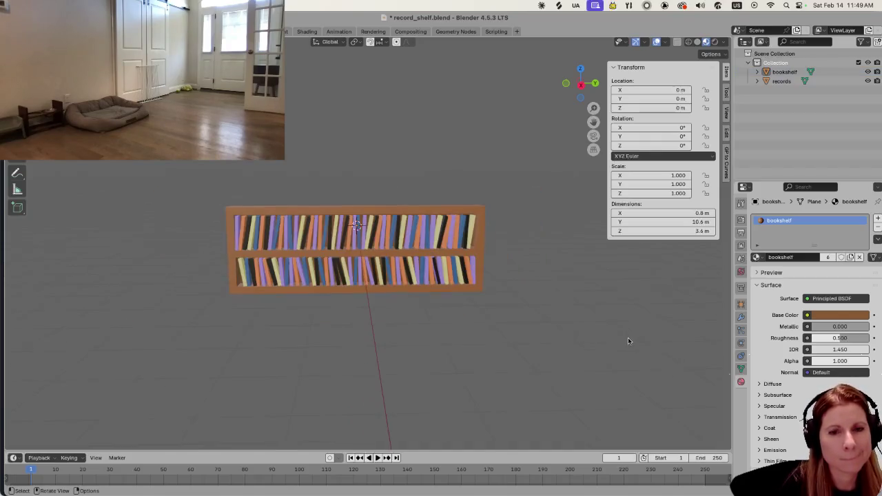
scroll(602, 354, "up", 3)
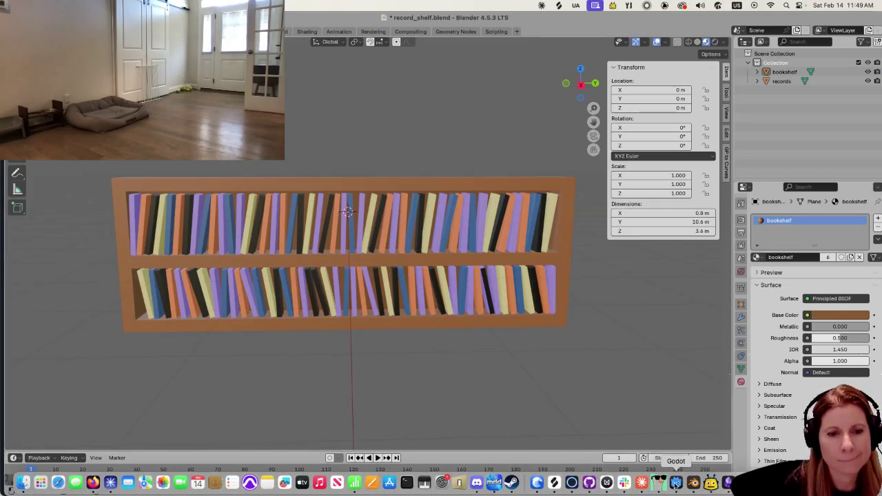
left_click(676, 484)
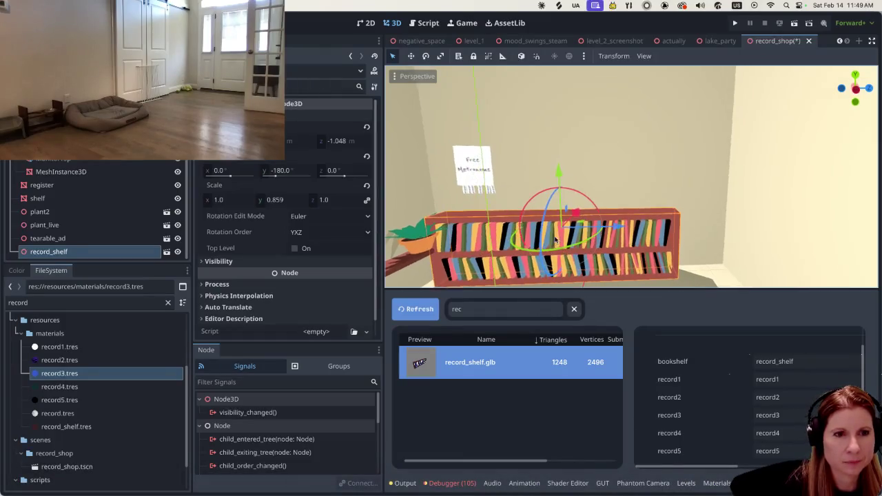
Select the record_shelf node in the Scene tree
scroll(556, 239, "down", 5)
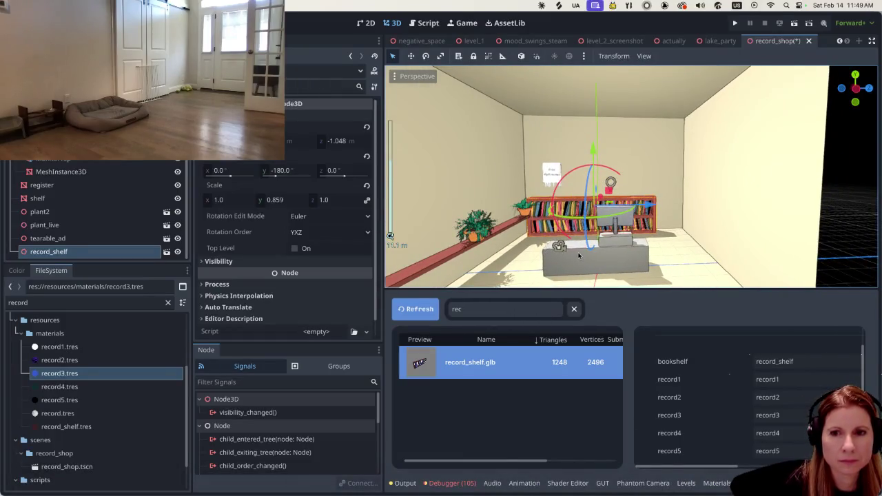
scroll(99, 200, "up", 3)
left_click(106, 169)
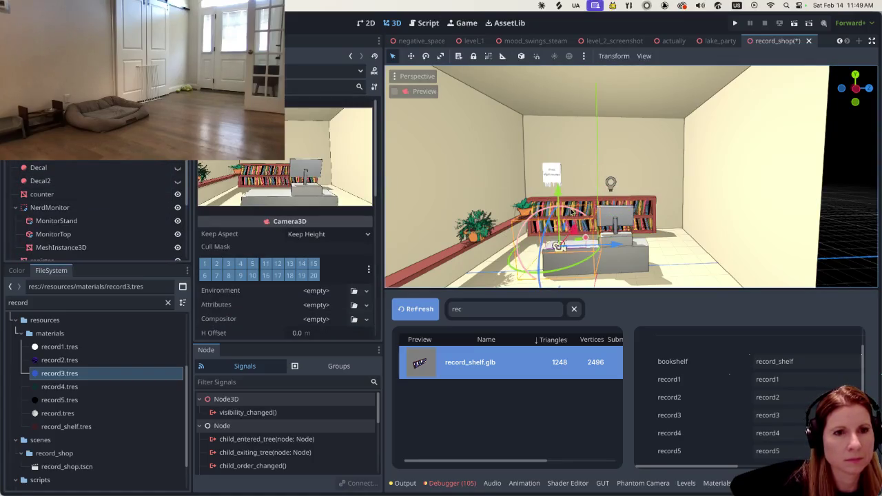
scroll(599, 215, "up", 1)
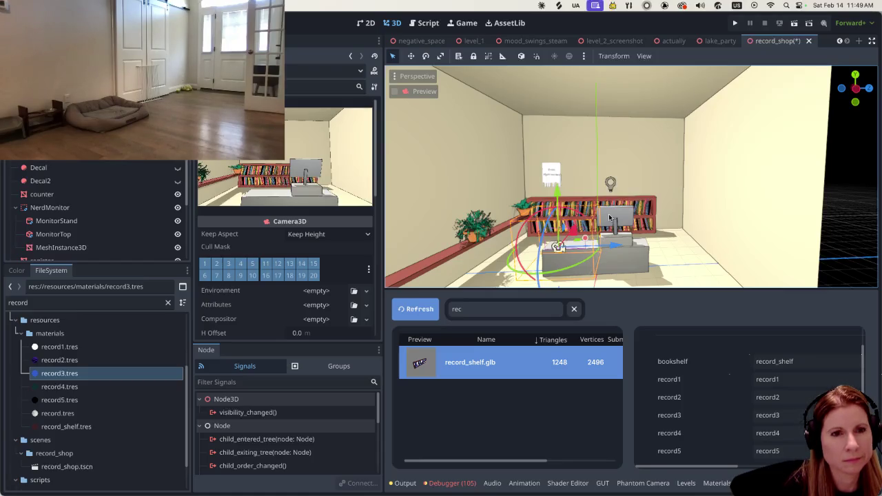
left_click(642, 201)
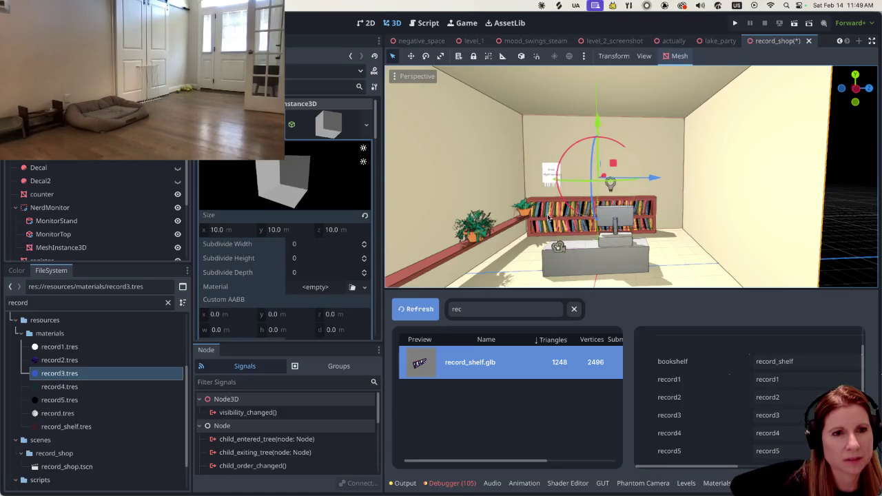
scroll(104, 169, "down", 4)
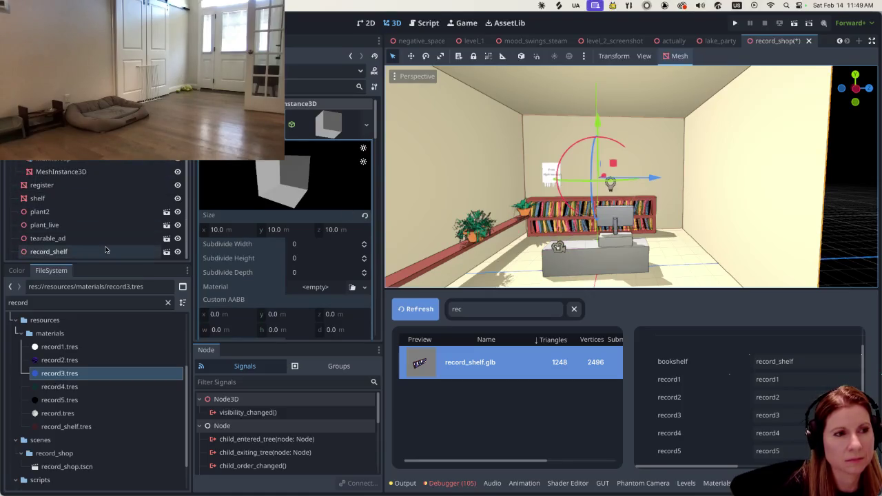
left_click(83, 251)
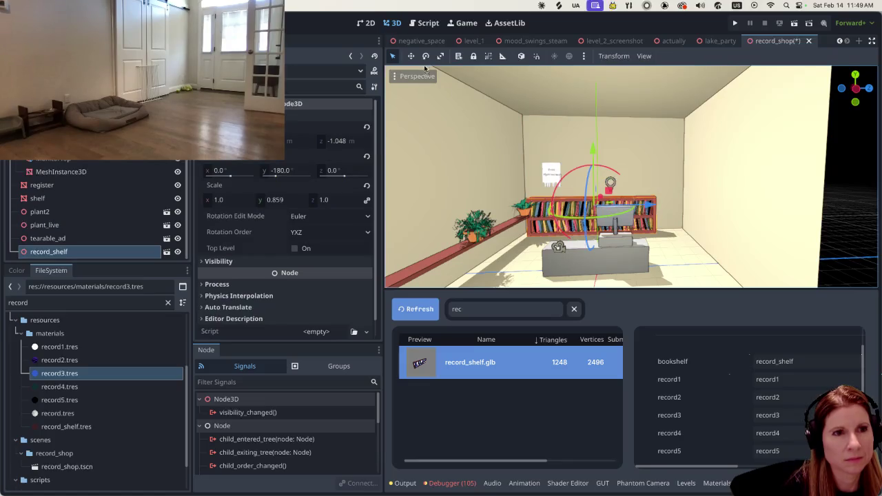
Stretch the shelf to 1.206 Z scale and slide it right to 0.095 m on Z
left_click(440, 56)
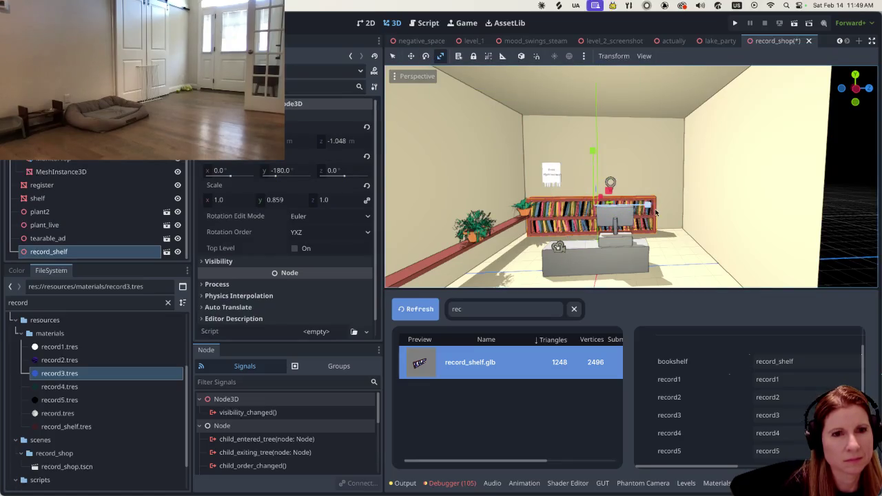
left_click_drag(656, 212, 660, 204)
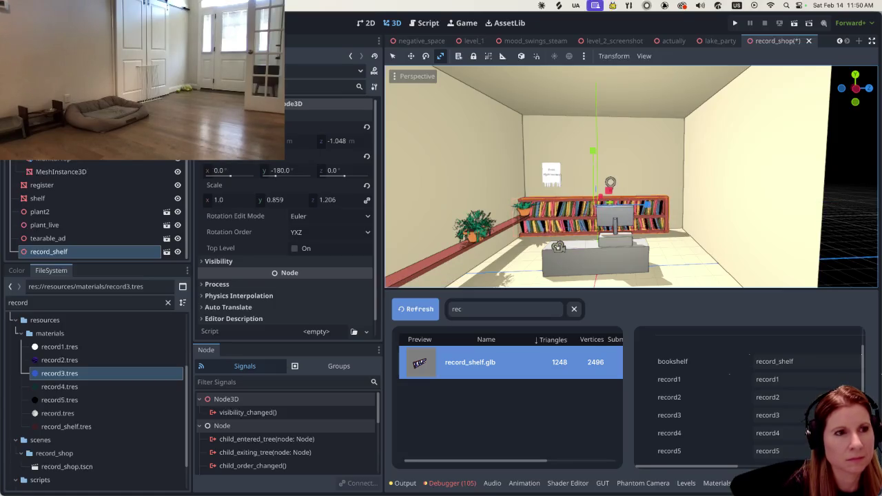
left_click(392, 56)
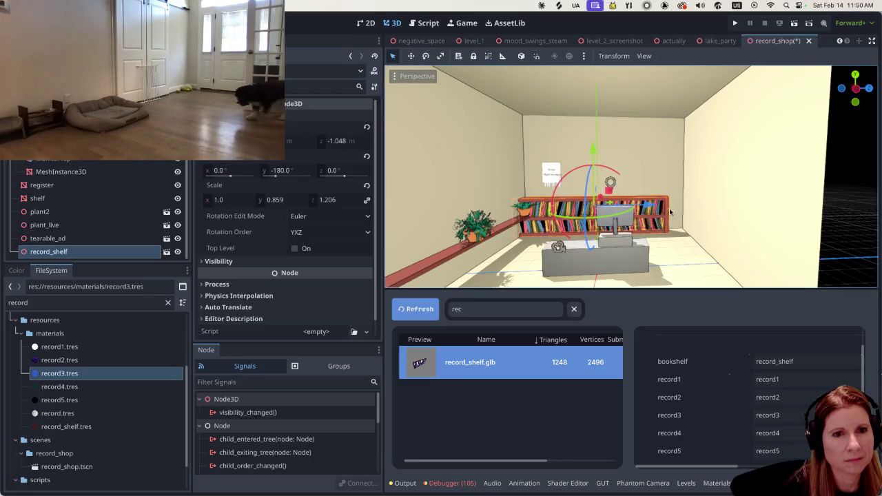
left_click_drag(624, 207, 665, 202)
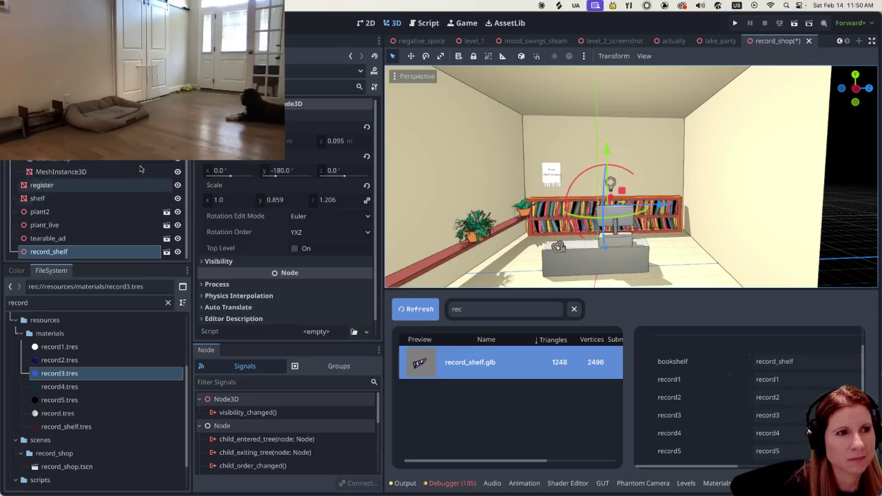
left_click(558, 247)
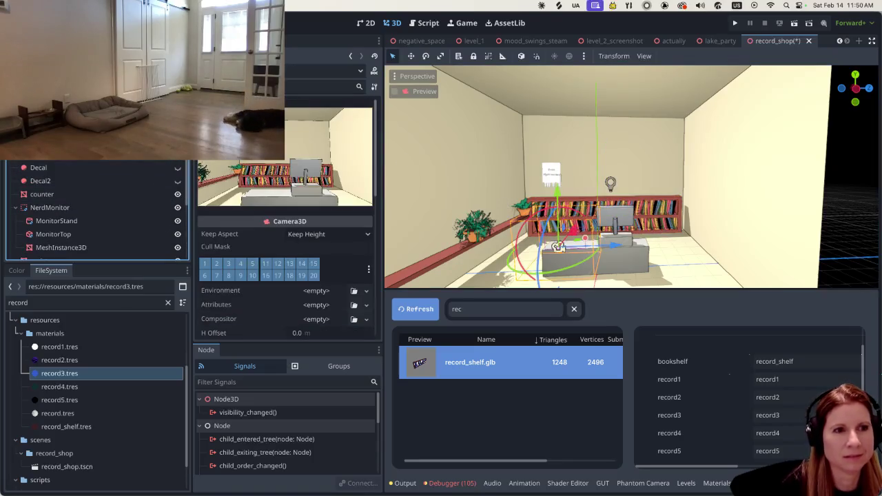
scroll(679, 246, "up", 3)
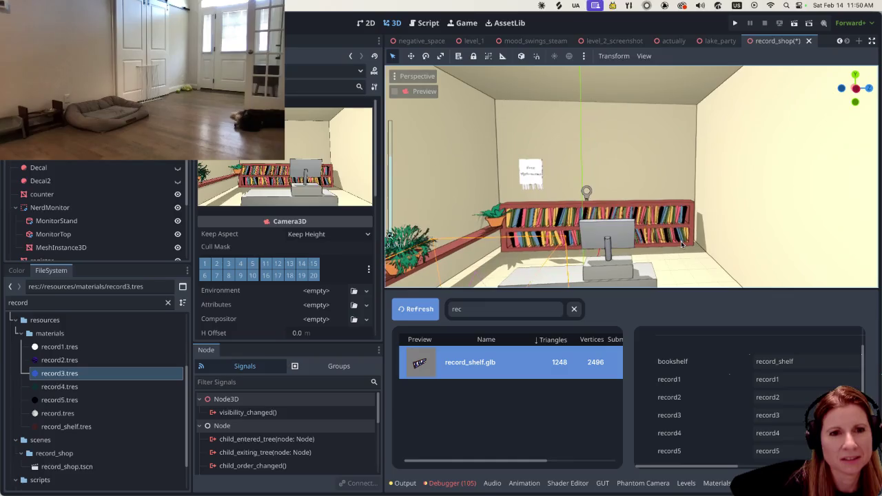
scroll(680, 245, "down", 3)
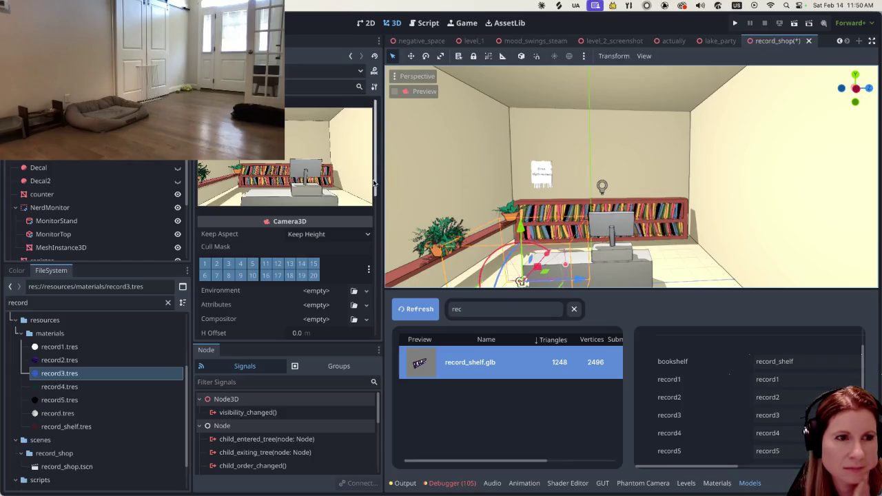
scroll(100, 200, "down", 5)
left_click(89, 252)
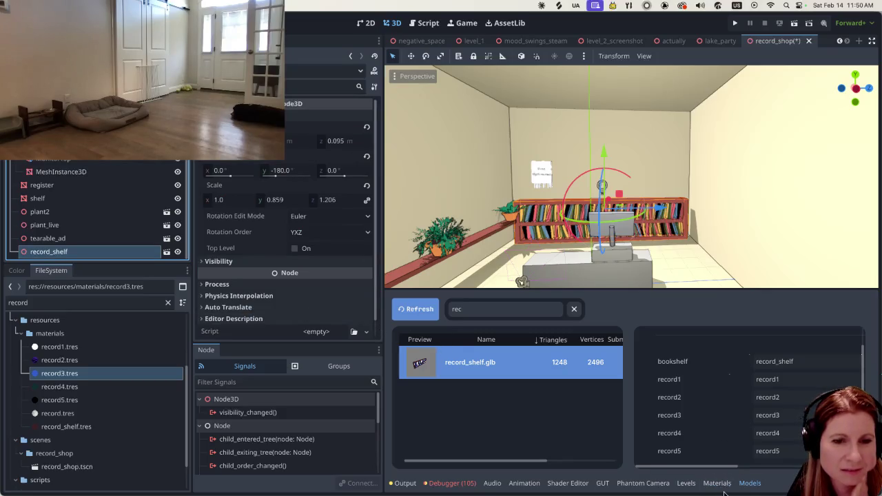
left_click(746, 483)
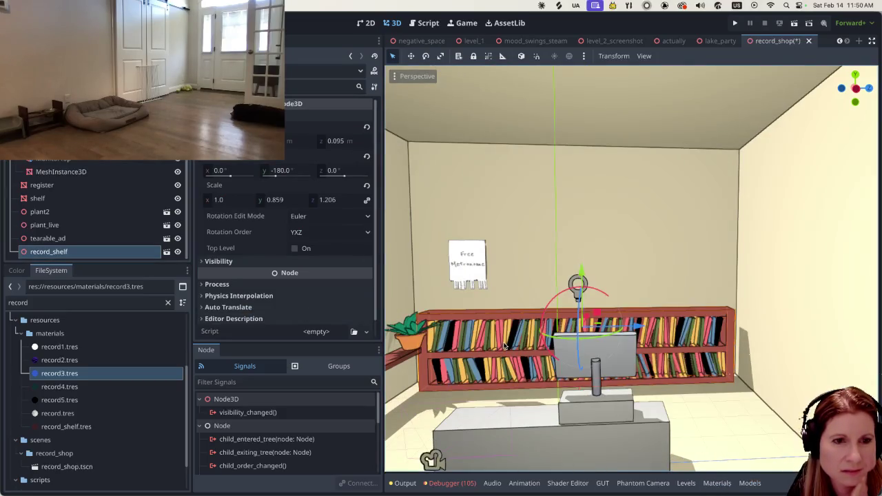
scroll(506, 344, "down", 1)
scroll(506, 345, "down", 1)
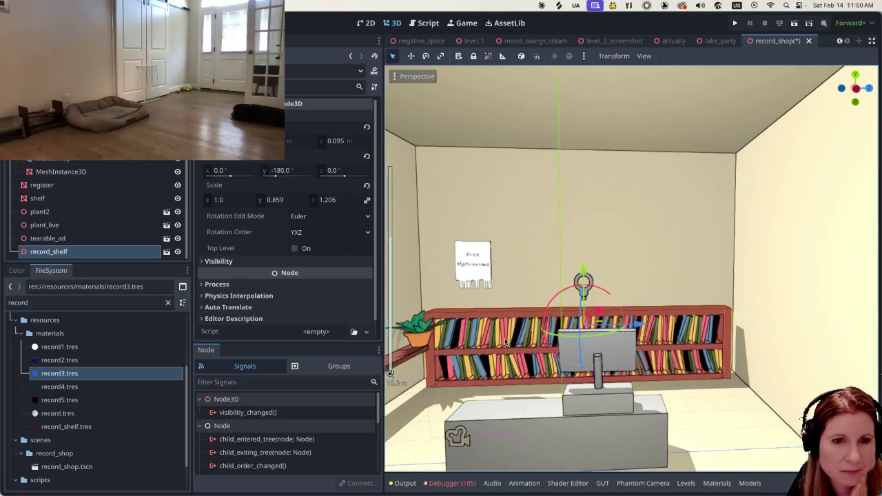
scroll(506, 345, "down", 2)
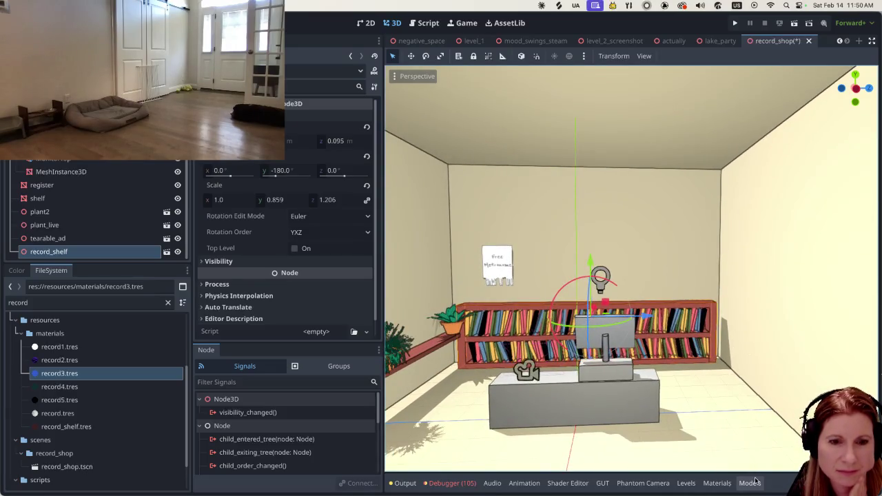
left_click(749, 483)
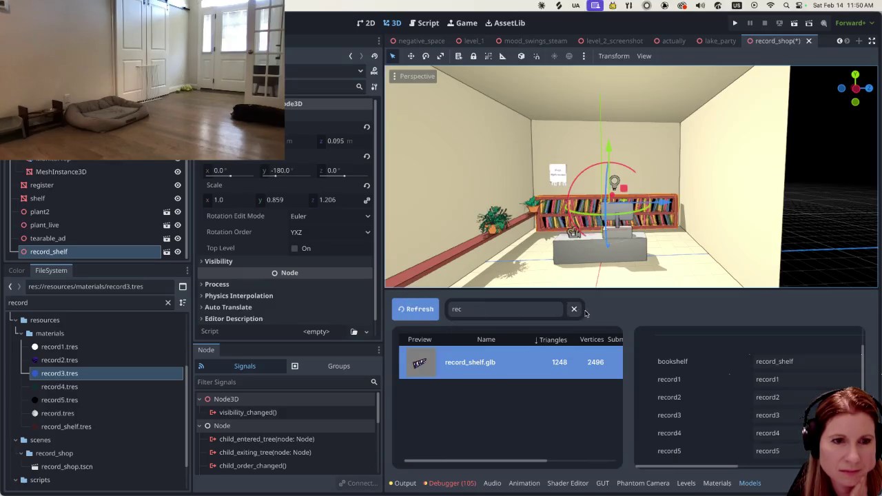
Search models for 'boom' and add boombox.glb to the record_shop scene
left_click(524, 308)
key("BackSpace")
key("BackSpace")
key("BackSpace")
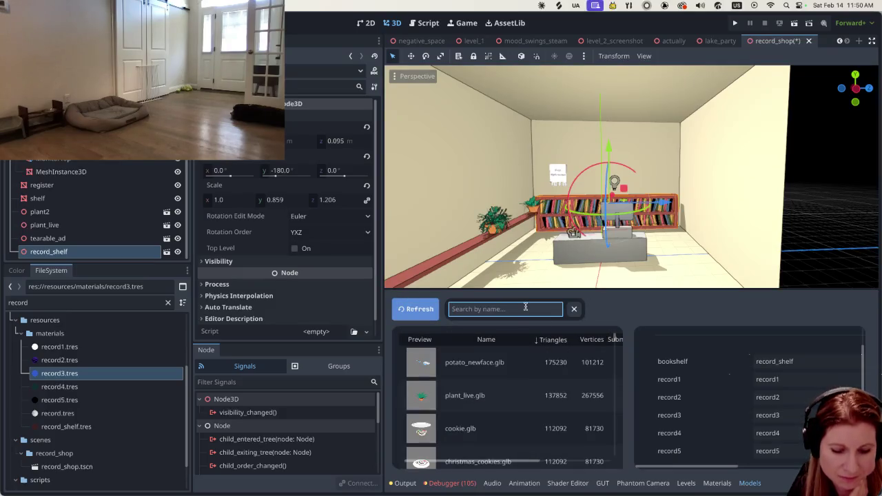
type("boom")
left_click(490, 359)
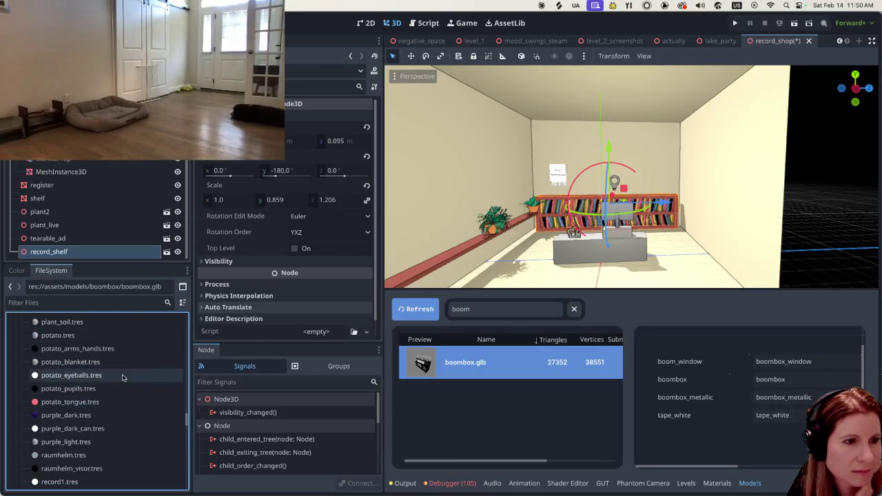
scroll(131, 376, "up", 10)
left_click(512, 372)
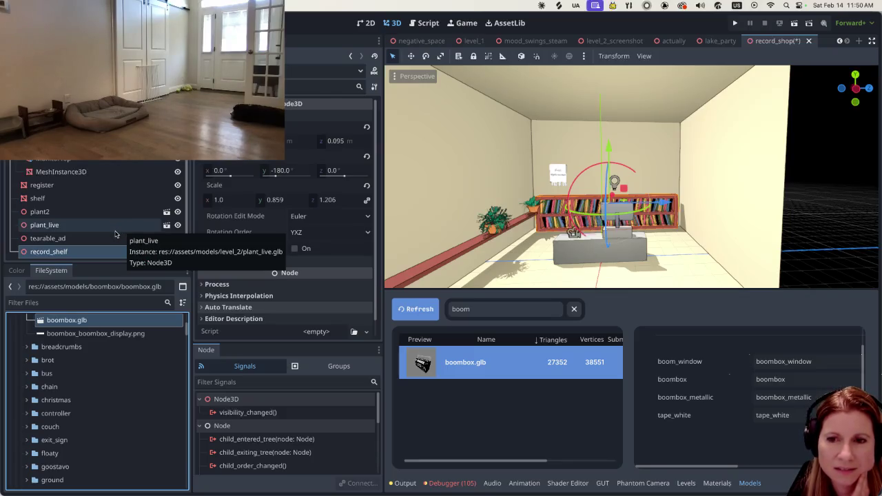
scroll(110, 231, "up", 5)
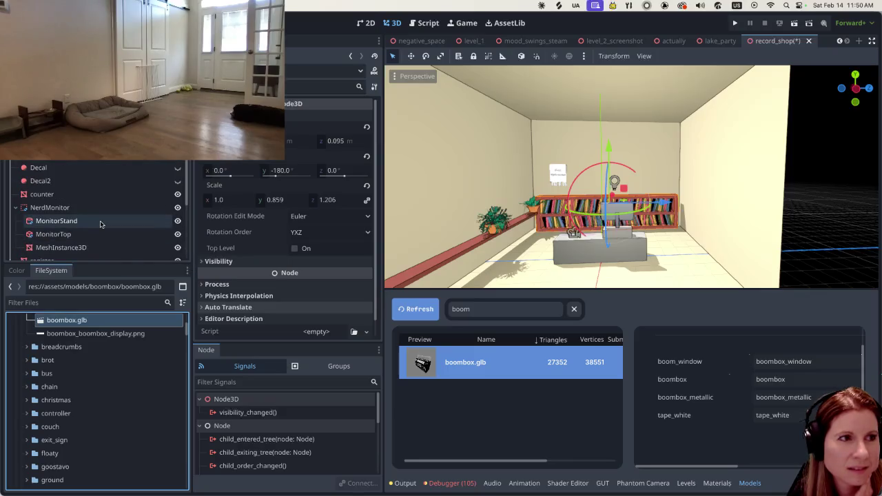
left_click_drag(57, 323, 62, 249)
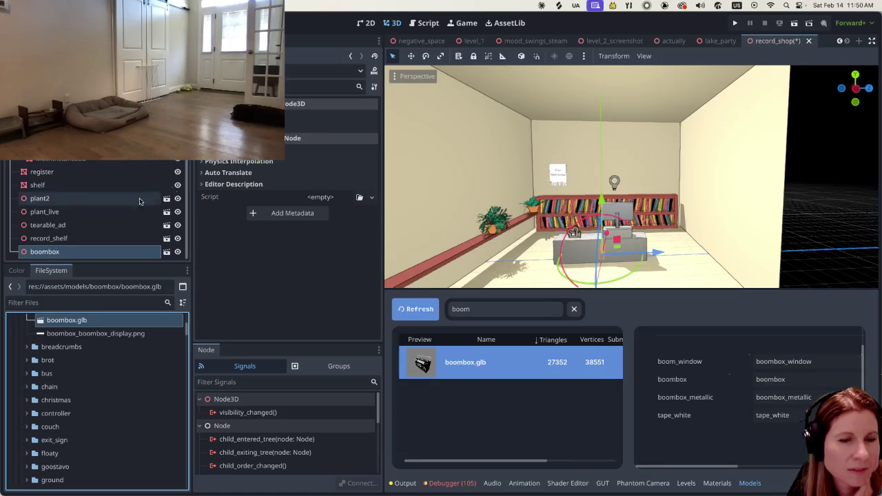
Raise the boombox onto the top of the record shelf and turn it slightly
scroll(637, 242, "up", 3)
scroll(638, 242, "up", 2)
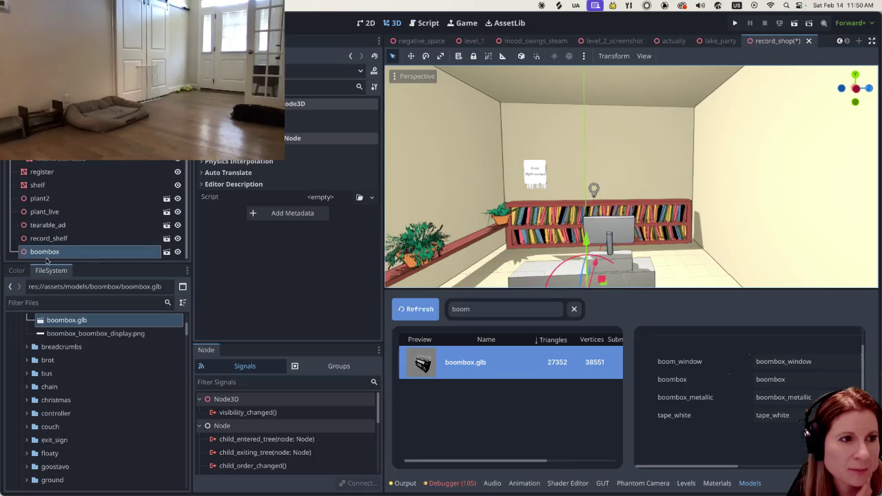
scroll(525, 246, "down", 5)
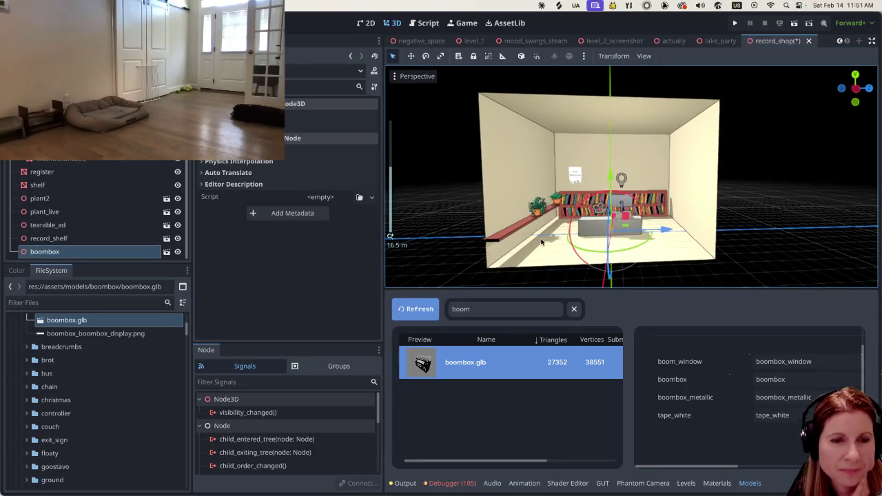
left_click_drag(611, 178, 595, 130)
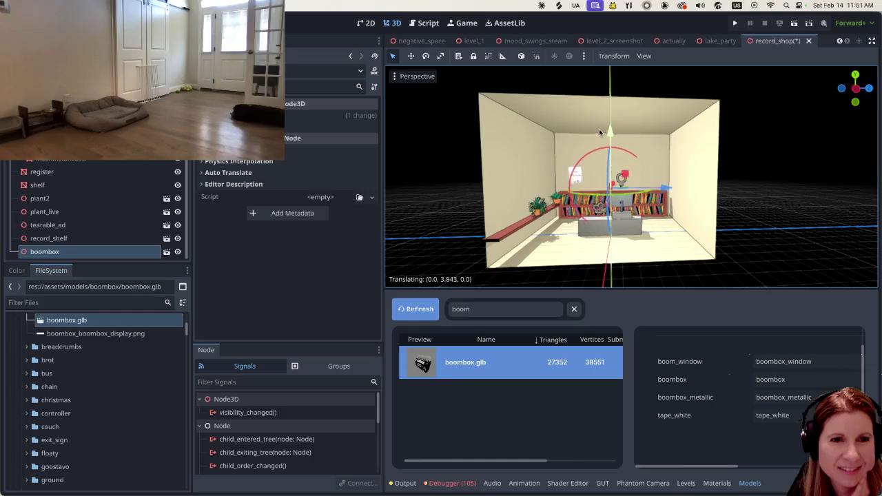
middle_click_drag(594, 128, 575, 210)
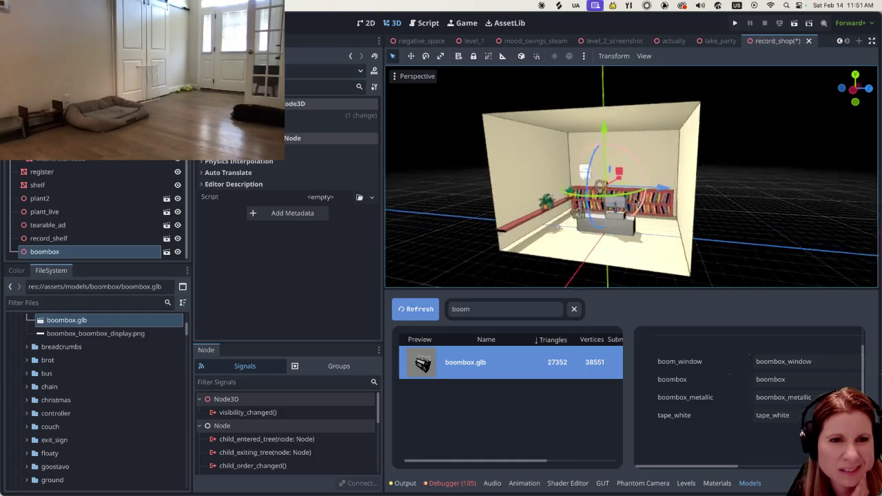
scroll(576, 210, "up", 3)
scroll(575, 210, "up", 4)
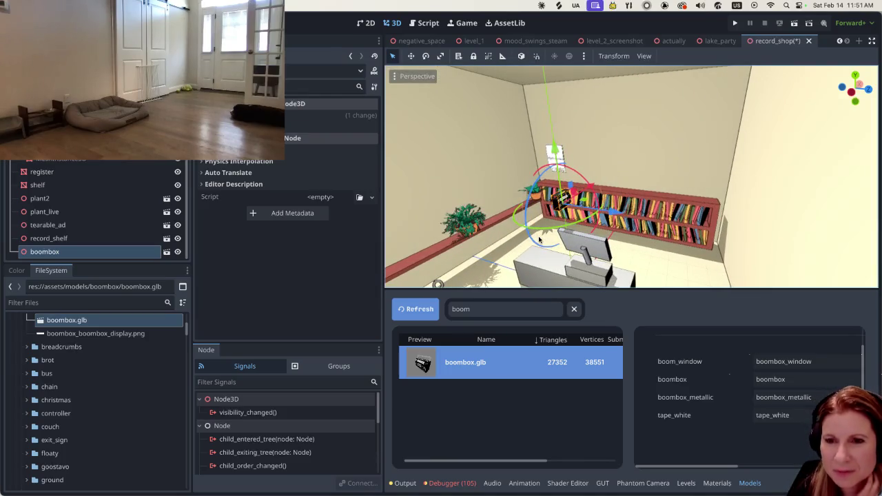
middle_click_drag(538, 239, 588, 221)
left_click_drag(604, 221, 578, 219)
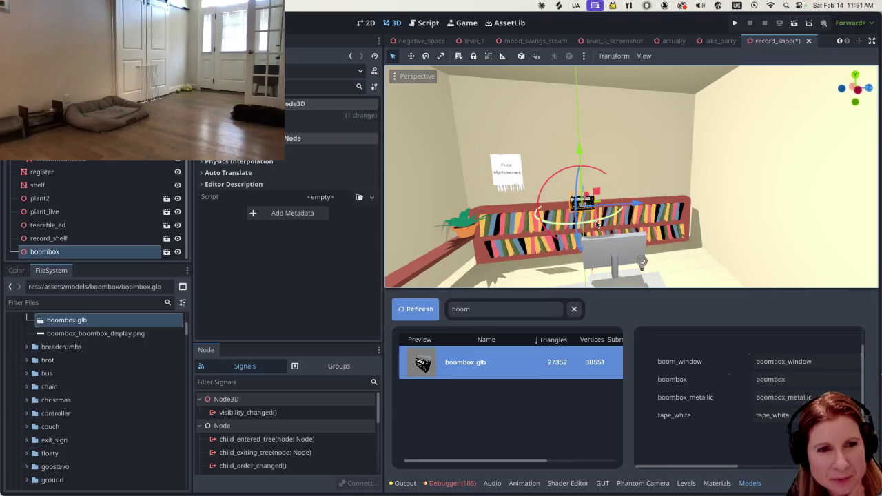
mouse_move(597, 224)
left_mouse_down()
mouse_move(577, 221)
mouse_move(616, 184)
mouse_move(541, 194)
left_mouse_up()
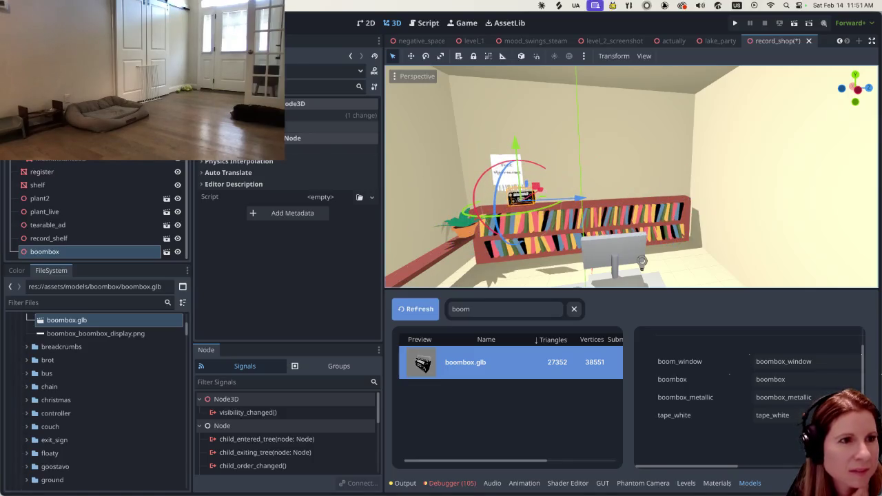
Set the boombox's scale to 2
scroll(286, 206, "up", 3)
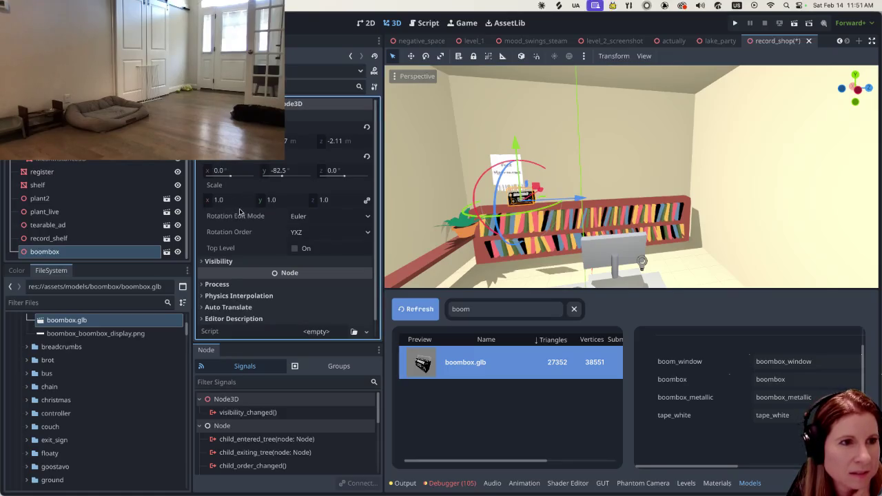
left_click(216, 199)
type("2")
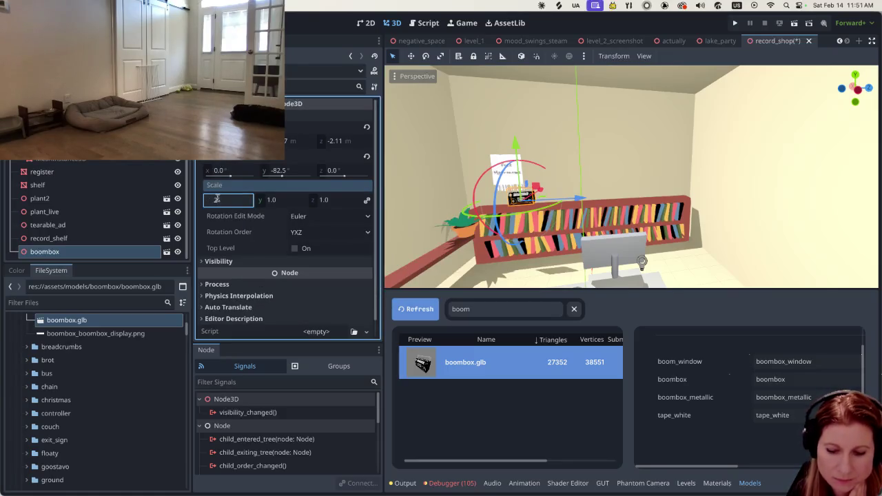
key("Return")
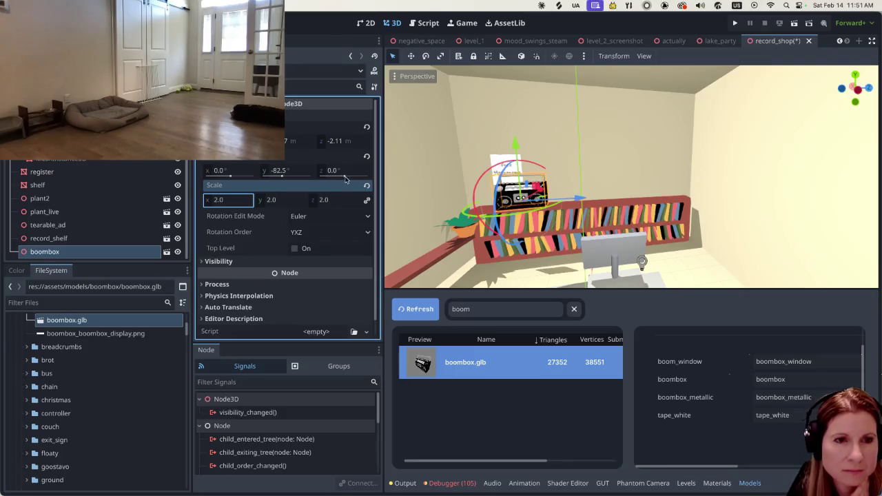
Lower the boombox onto the shelf and slide it to the left end, at -4.469 m Z
mouse_move(511, 204)
middle_mouse_down()
mouse_move(514, 239)
mouse_move(600, 96)
middle_mouse_up()
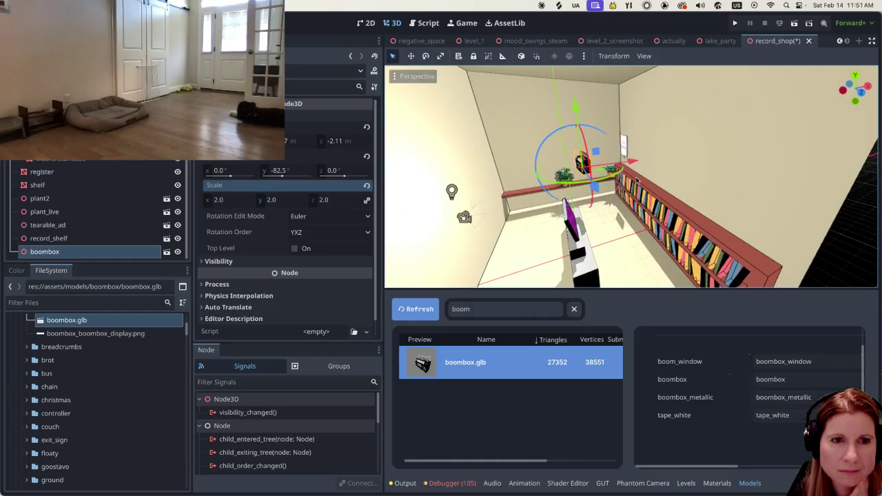
mouse_move(599, 97)
left_mouse_down()
mouse_move(672, 155)
mouse_move(651, 127)
left_mouse_up()
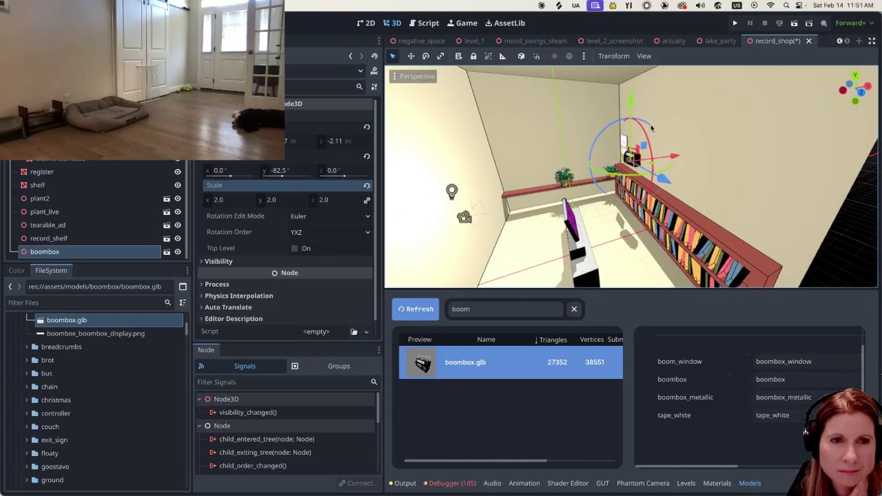
key("KP_1")
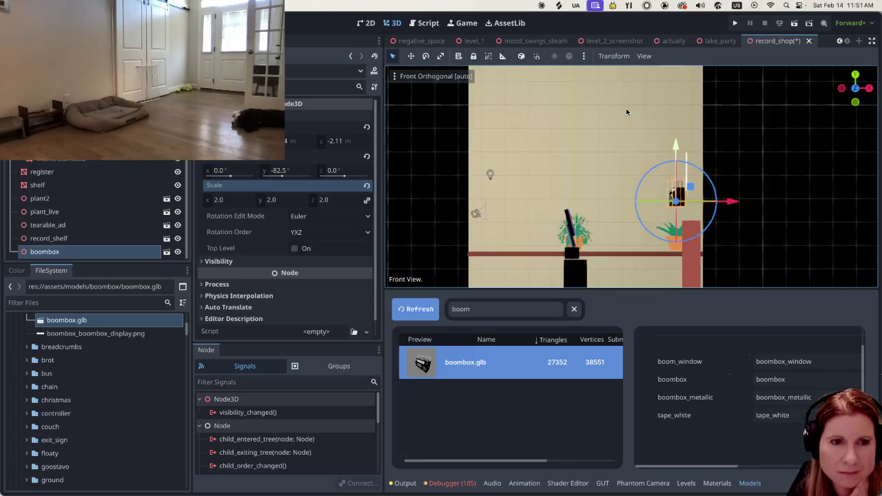
left_click_drag(731, 201, 746, 202)
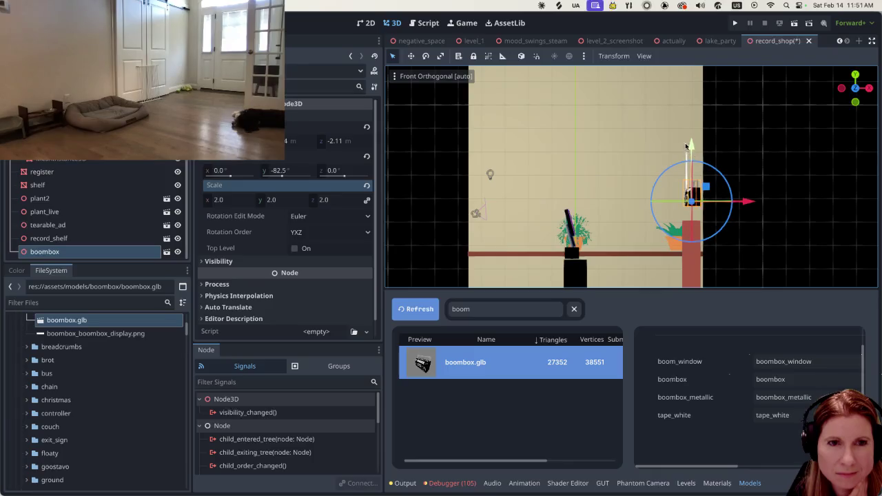
left_click_drag(689, 147, 687, 160)
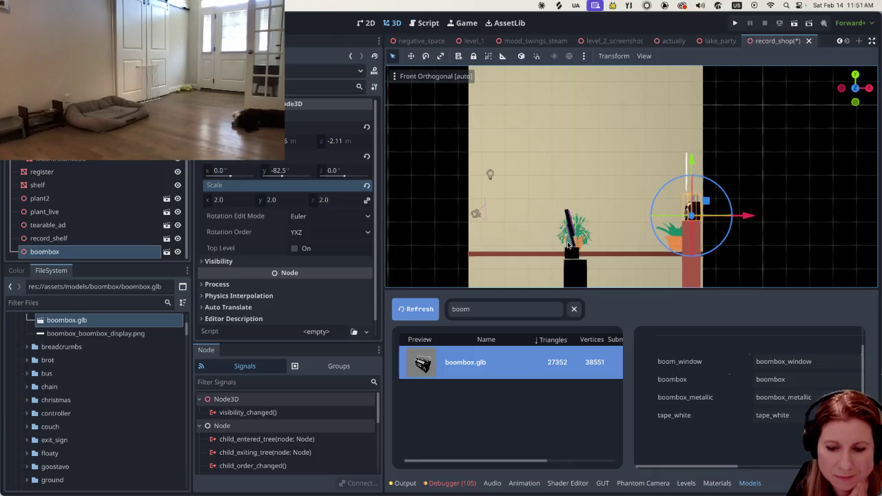
middle_click_drag(569, 244, 756, 239)
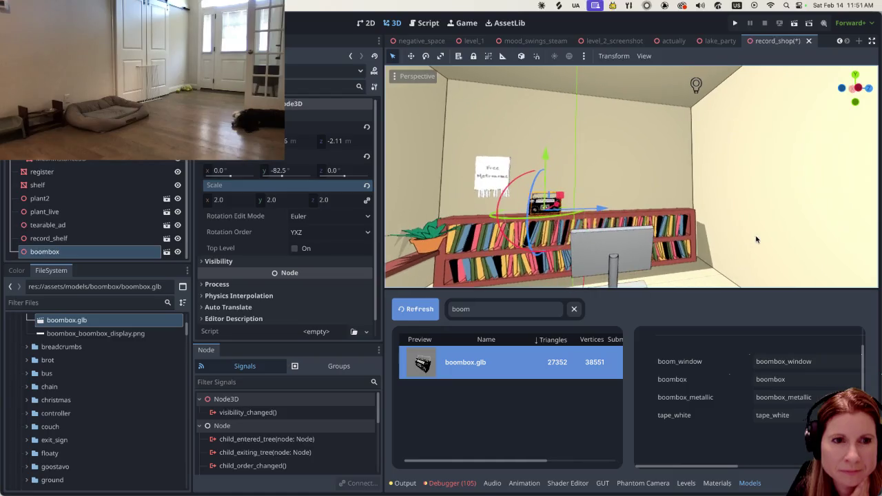
left_click_drag(598, 208, 559, 215)
scroll(562, 239, "down", 5)
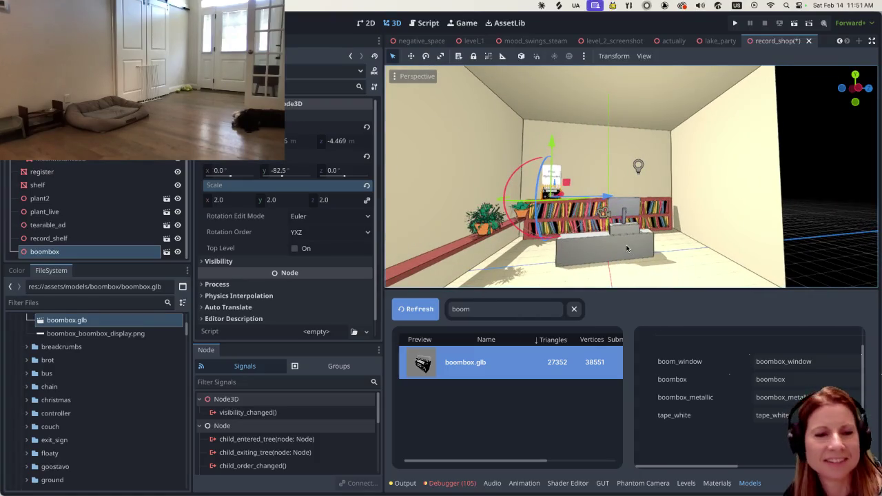
scroll(89, 207, "up", 3)
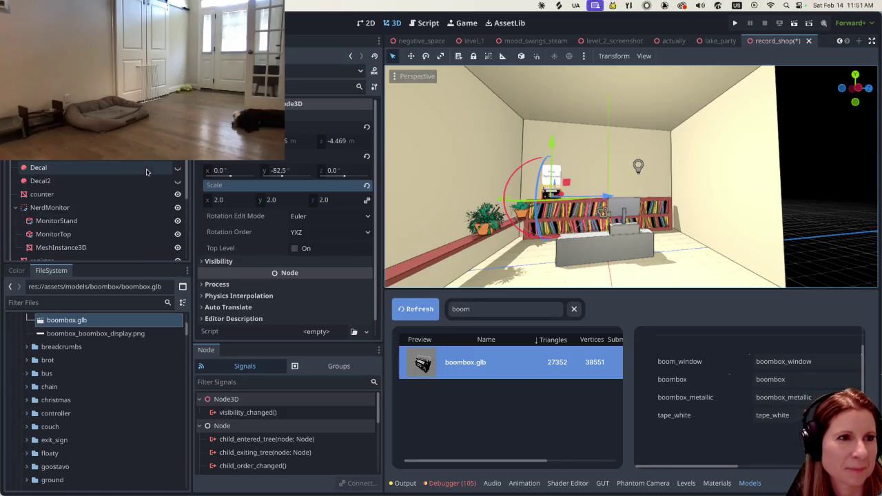
left_click(69, 153)
left_click(69, 140)
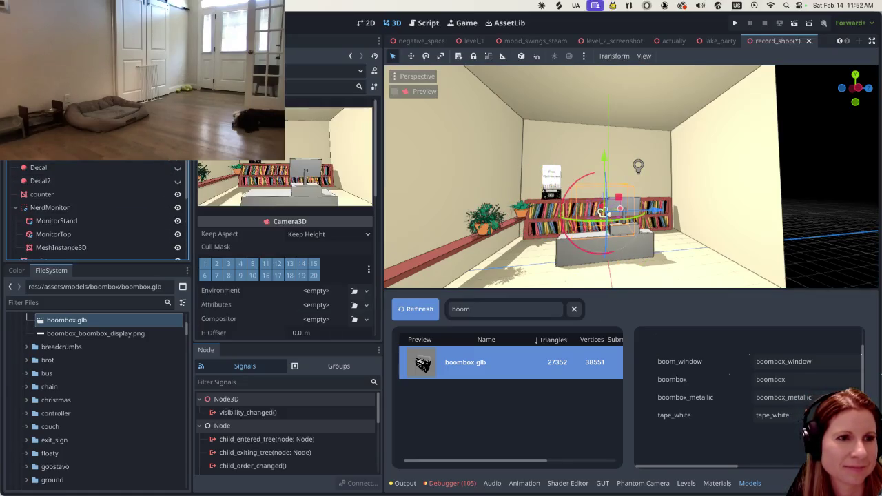
scroll(596, 224, "up", 1)
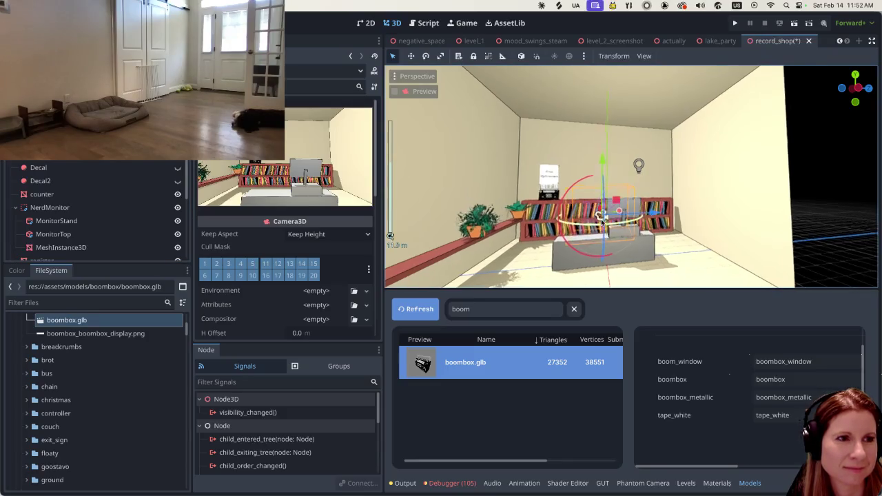
scroll(602, 221, "up", 1)
scroll(620, 215, "up", 1)
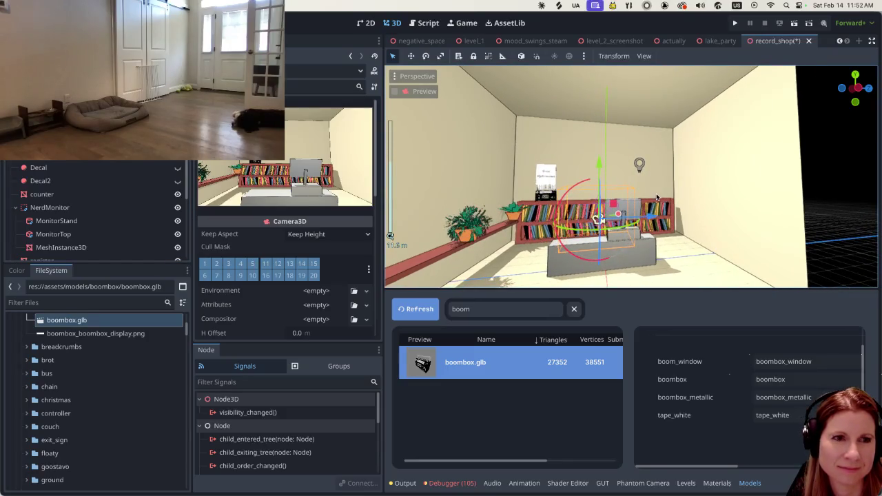
middle_click_drag(678, 192, 677, 200)
scroll(627, 210, "up", 2)
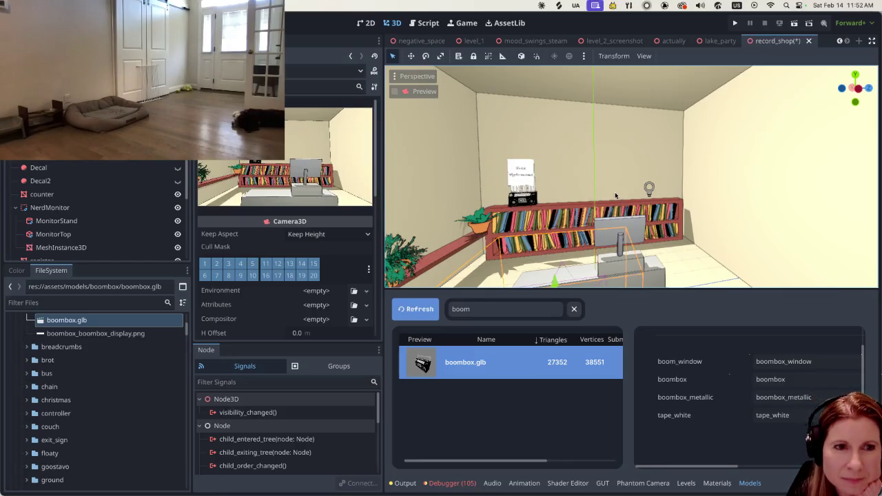
key("f")
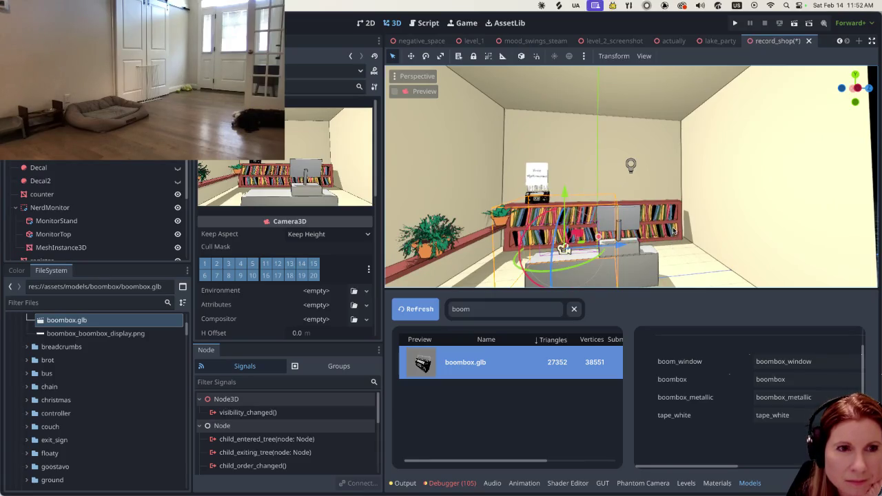
scroll(674, 230, "down", 3)
scroll(669, 234, "down", 2)
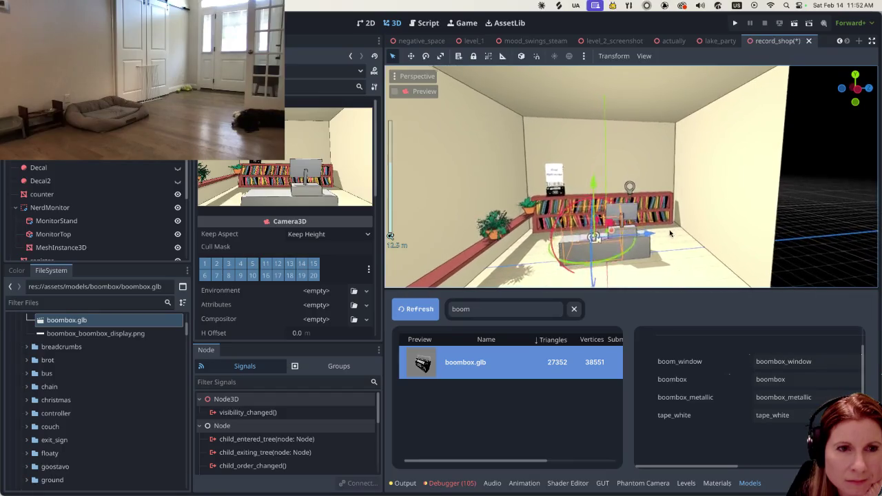
scroll(611, 235, "up", 5)
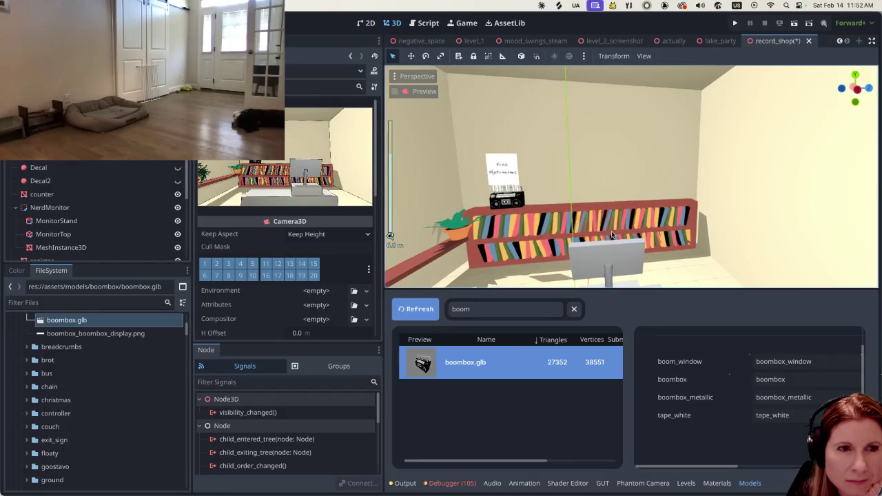
scroll(612, 235, "up", 3)
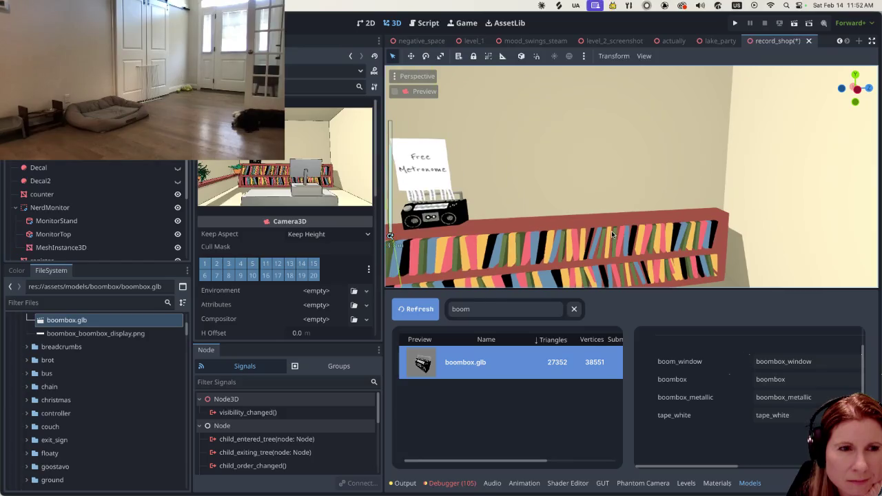
scroll(611, 235, "down", 3)
scroll(611, 235, "down", 2)
scroll(104, 213, "down", 2)
scroll(104, 213, "down", 2)
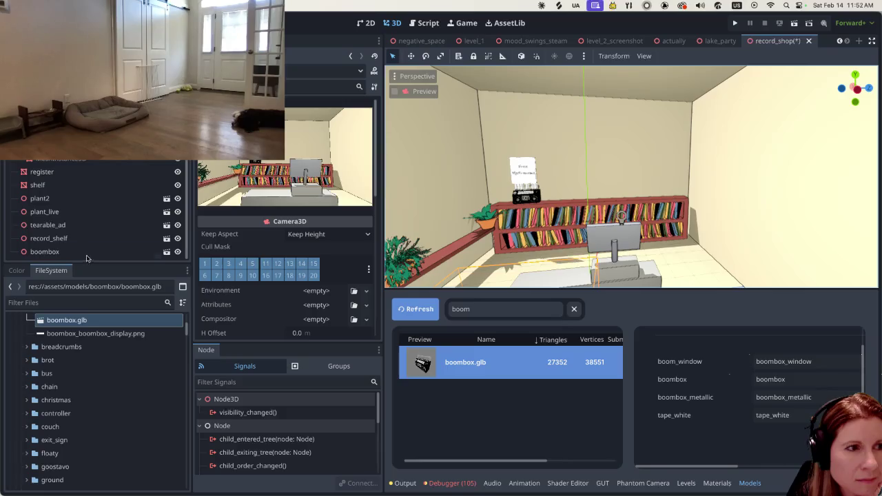
left_click(82, 213)
Move tearable_ad left along the wall to about -5.677 m Z, then select Camera3D
left_click(78, 225)
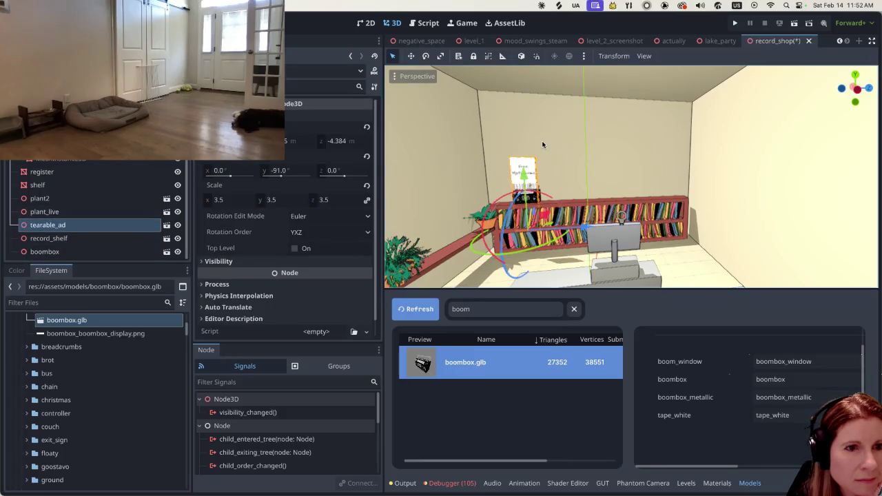
left_click_drag(581, 230, 562, 232)
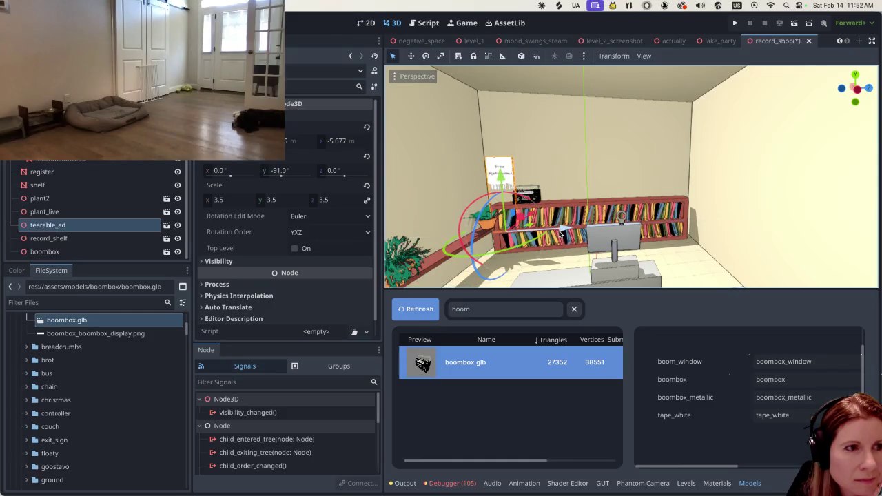
scroll(166, 225, "up", 3)
left_click(103, 154)
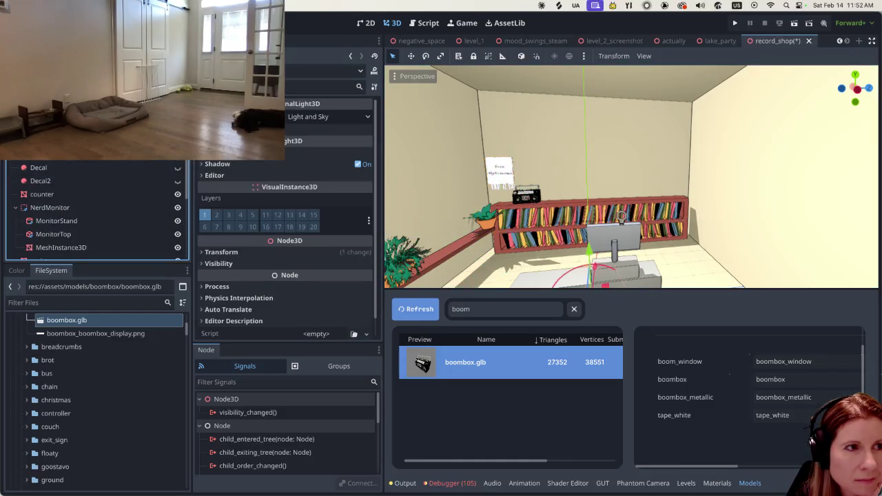
left_click(103, 128)
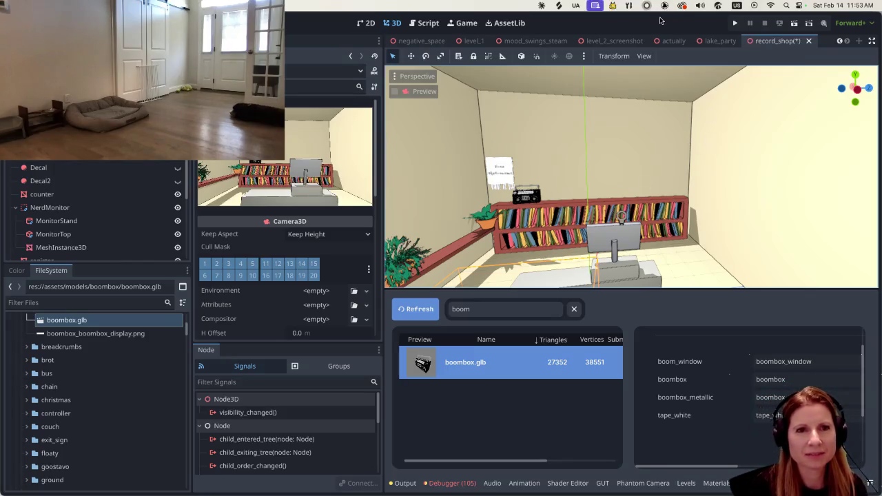
Clear the boom filter from the Models list, hide the bottom panel, and orbit to view the room
left_click(578, 310)
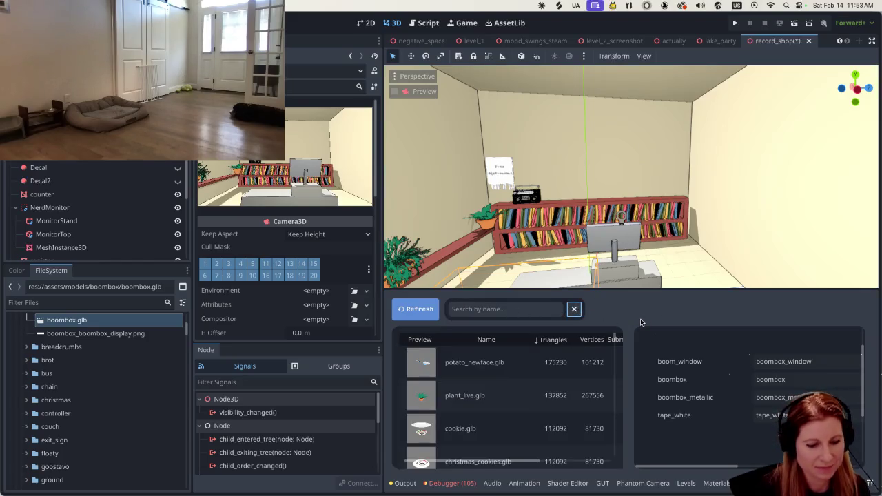
key("ctrl+j")
scroll(654, 290, "down", 5)
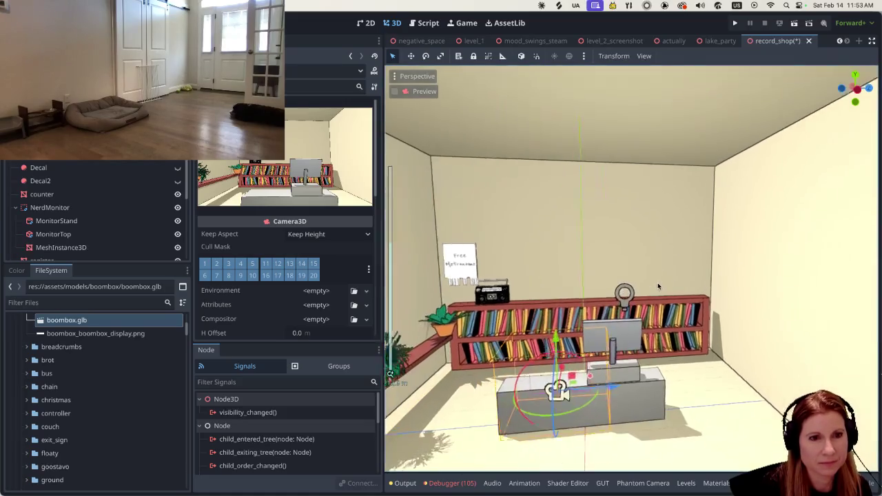
mouse_move(550, 266)
middle_mouse_down()
mouse_move(534, 249)
mouse_move(561, 254)
mouse_move(554, 257)
middle_mouse_up()
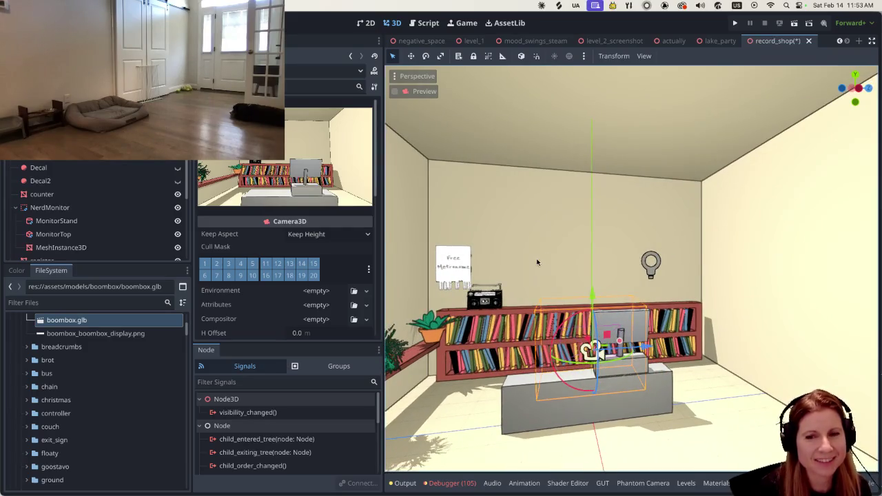
mouse_move(520, 232)
middle_mouse_down()
mouse_move(530, 223)
mouse_move(520, 230)
middle_mouse_up()
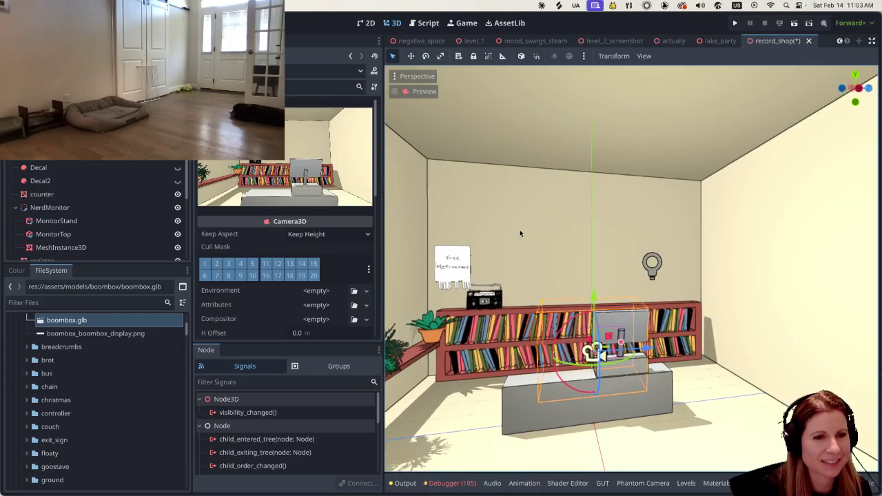
mouse_move(593, 294)
middle_mouse_down()
mouse_move(585, 288)
mouse_move(683, 299)
mouse_move(730, 324)
mouse_move(767, 366)
middle_mouse_up()
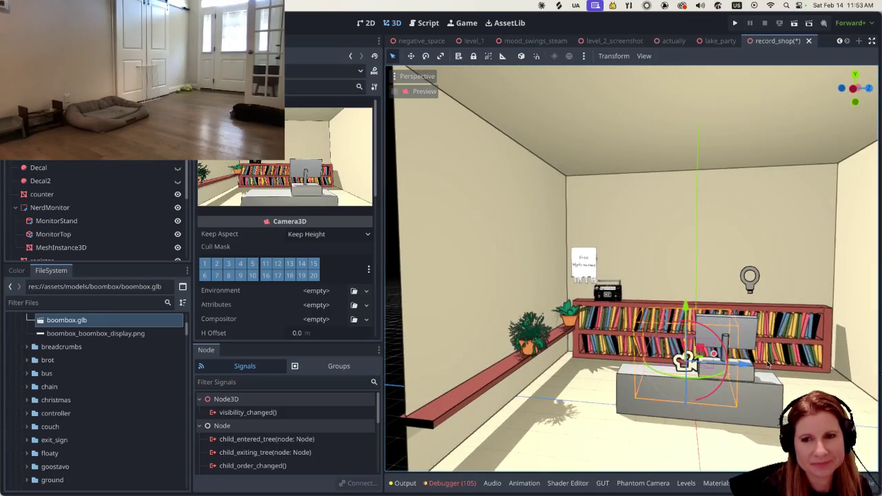
Select the large box mesh and plant_live nodes, then bring up plant2's node options
scroll(766, 363, "up", 5)
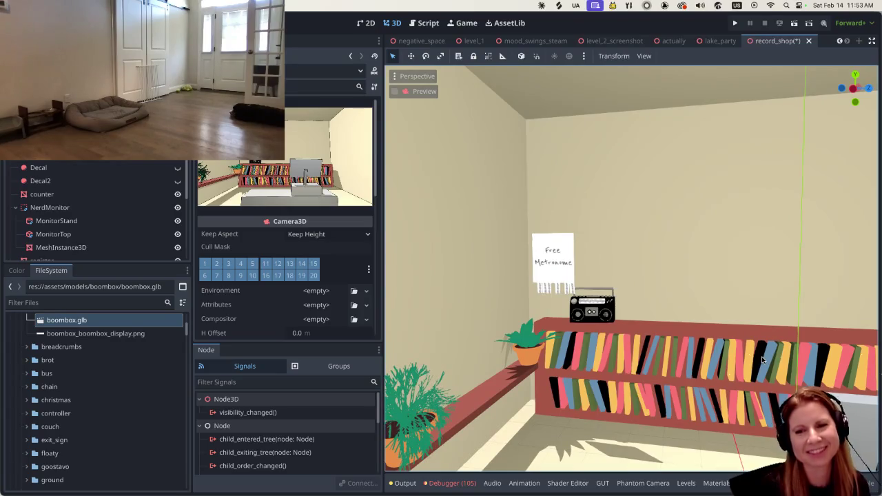
scroll(763, 359, "down", 3)
scroll(671, 333, "down", 3)
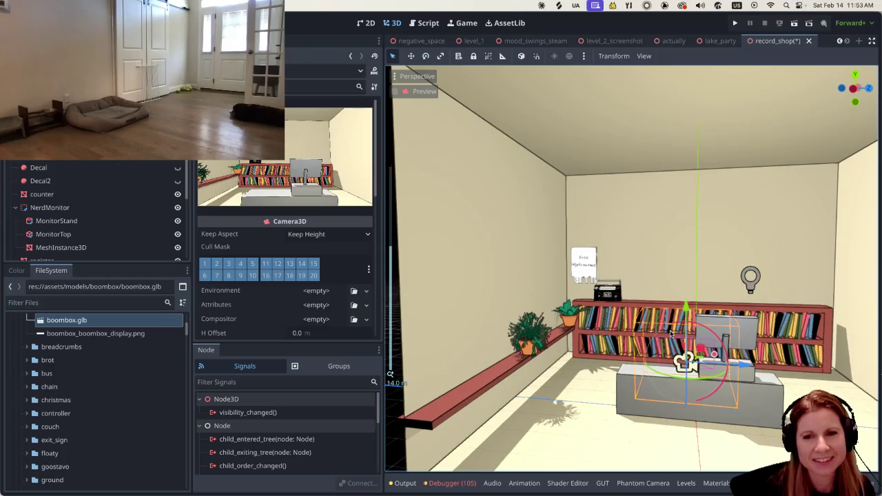
scroll(762, 340, "down", 2)
scroll(691, 320, "up", 3)
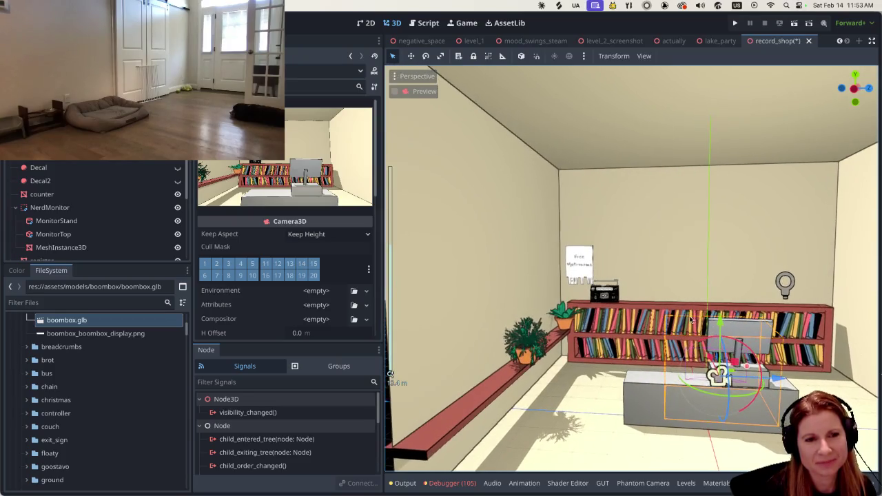
left_click(535, 350)
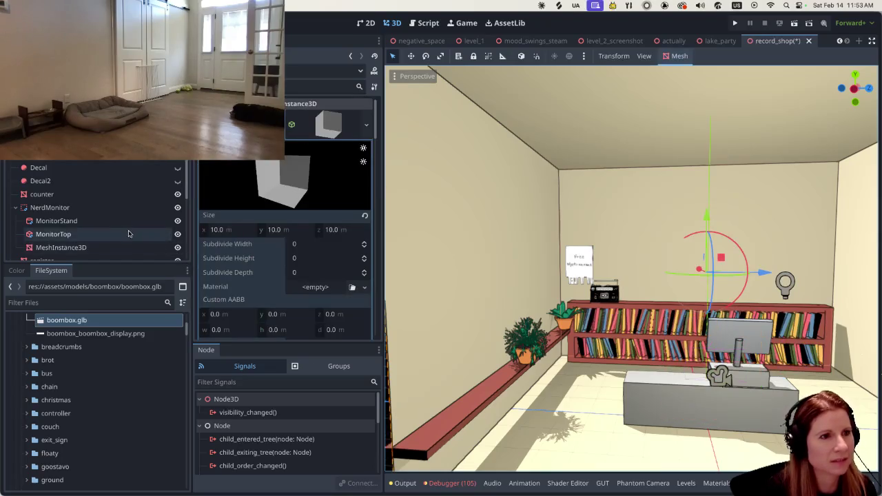
scroll(133, 204, "down", 3)
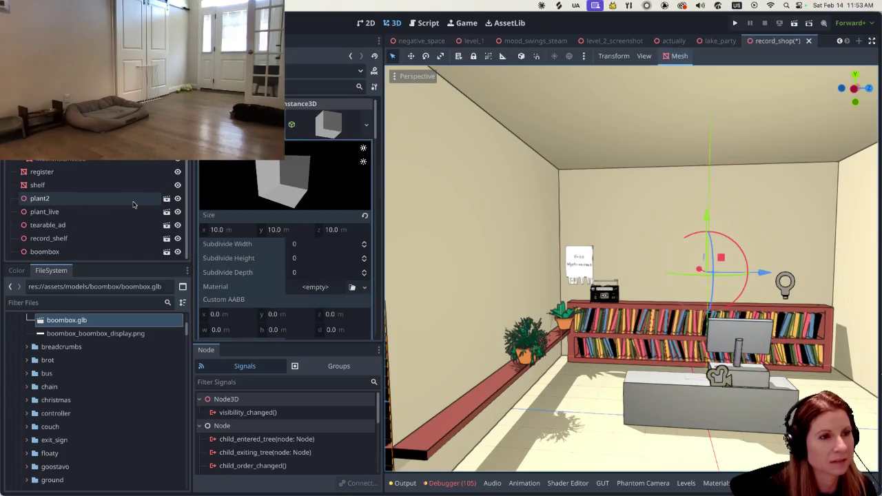
left_click(100, 216)
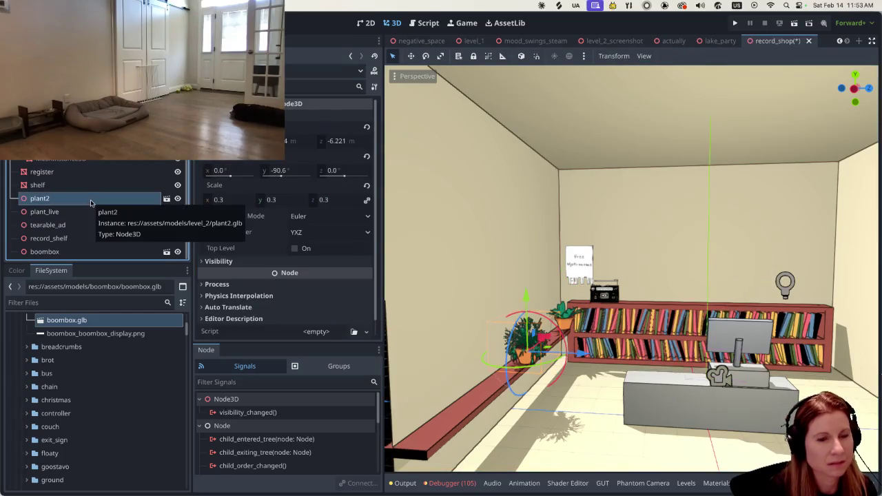
right_click(91, 202)
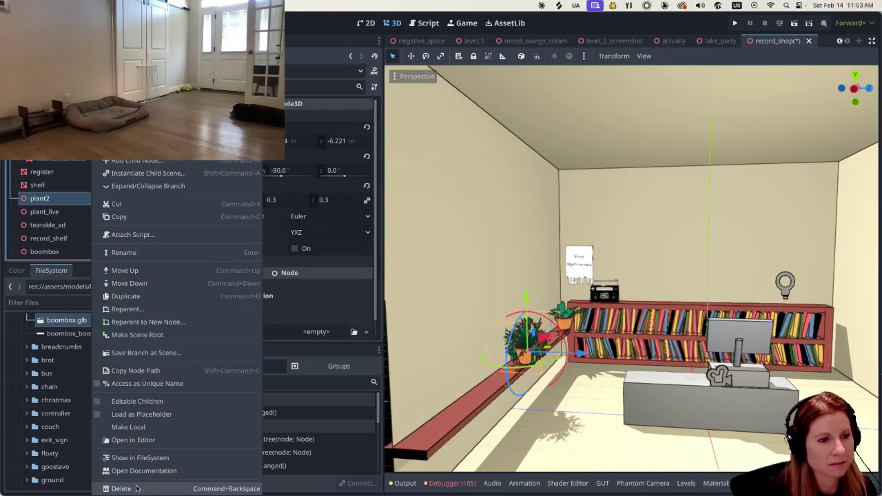
Delete the plant2 node, confirm the deletion, and zoom the view to check the shelf
left_click(136, 487)
left_click(497, 256)
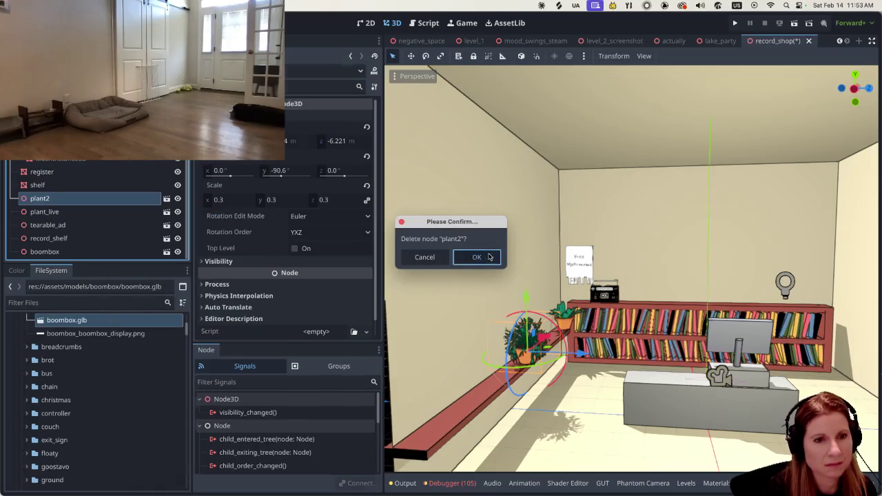
scroll(645, 352, "up", 2)
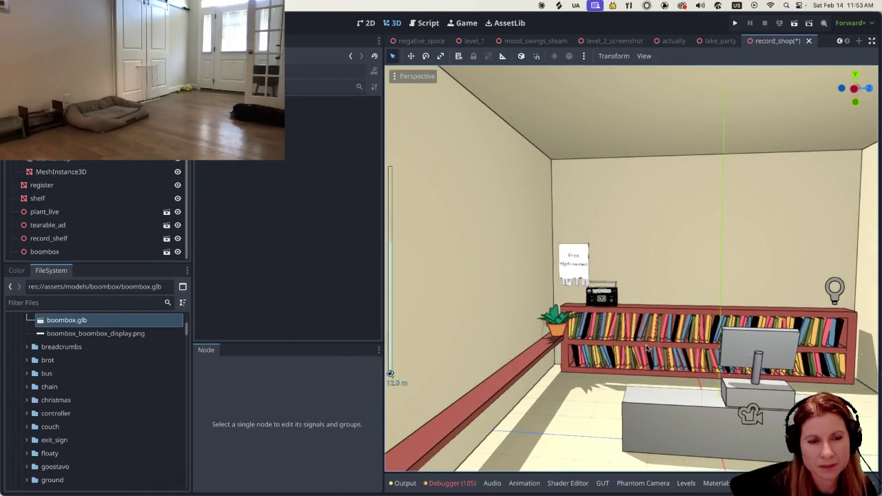
scroll(645, 347, "down", 1)
scroll(644, 346, "down", 2)
scroll(635, 339, "down", 2)
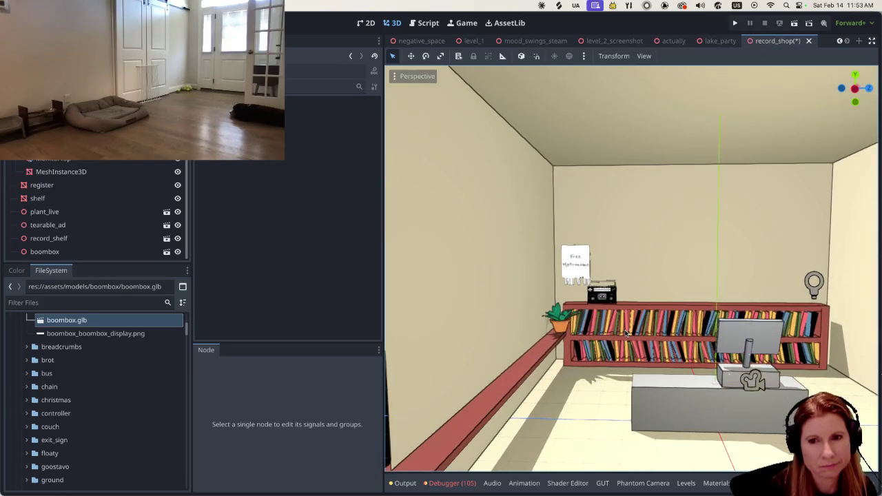
scroll(627, 334, "down", 2)
scroll(627, 334, "down", 1)
scroll(607, 330, "up", 3)
scroll(574, 326, "up", 5)
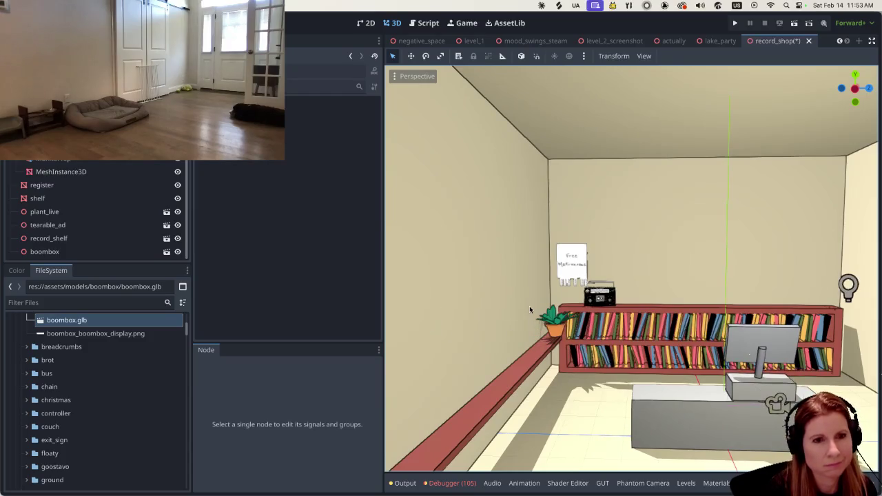
scroll(687, 328, "down", 1)
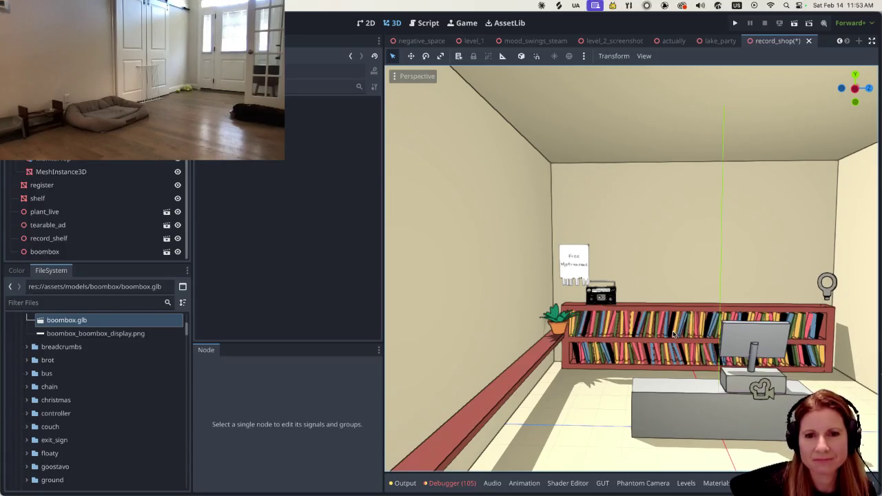
scroll(673, 334, "up", 1)
scroll(673, 335, "up", 1)
scroll(673, 334, "up", 1)
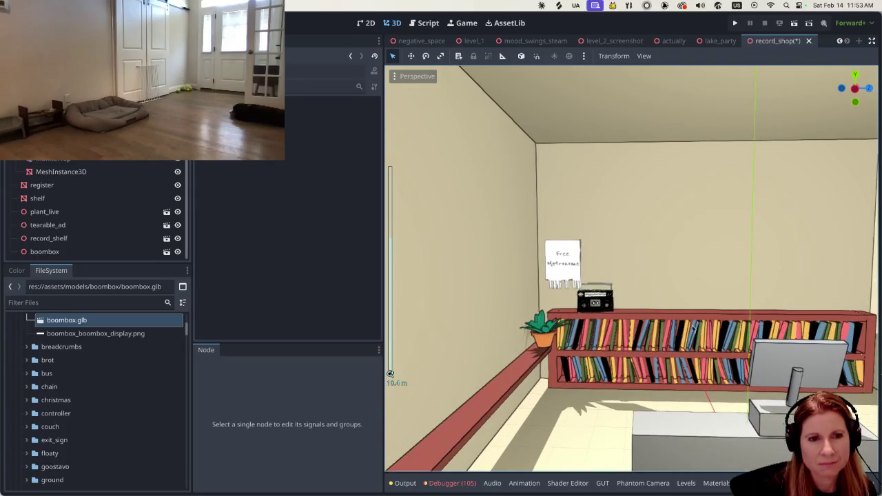